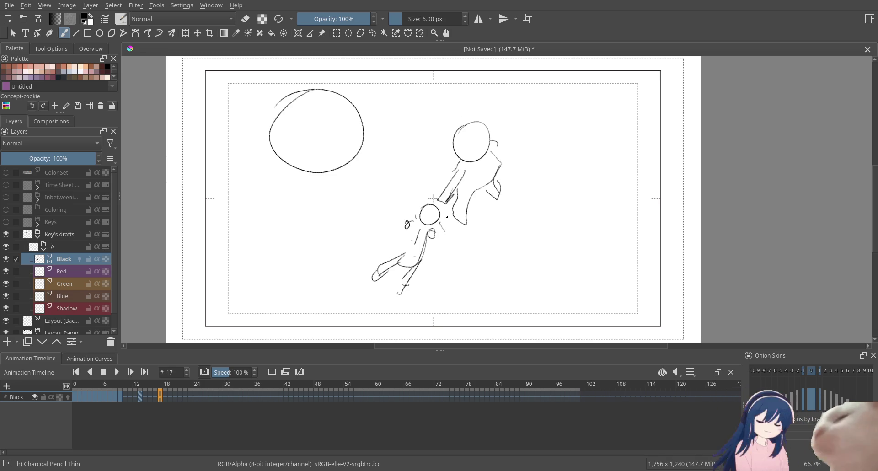
Step back and forth through the earlier storyboard frames to compare neighbouring drawings
key("Left")
key("Left")
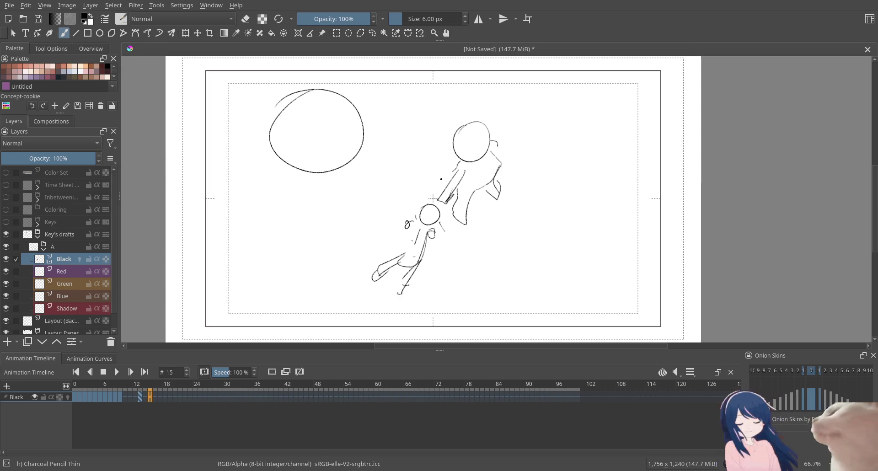
key("Left")
key("Left")
key("Left")
key("Left")
key("Left")
key("Left")
key("Left")
key("Left")
key("Left")
key("Left")
key("Left")
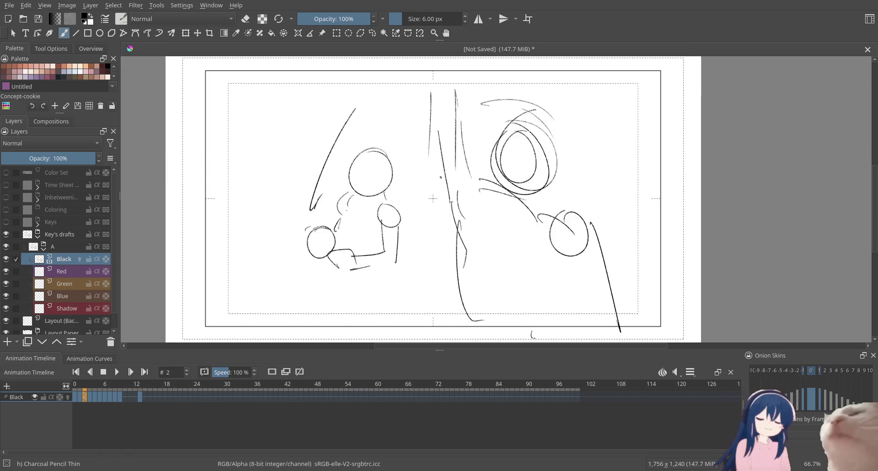
key("Left")
key("Left")
key("Left")
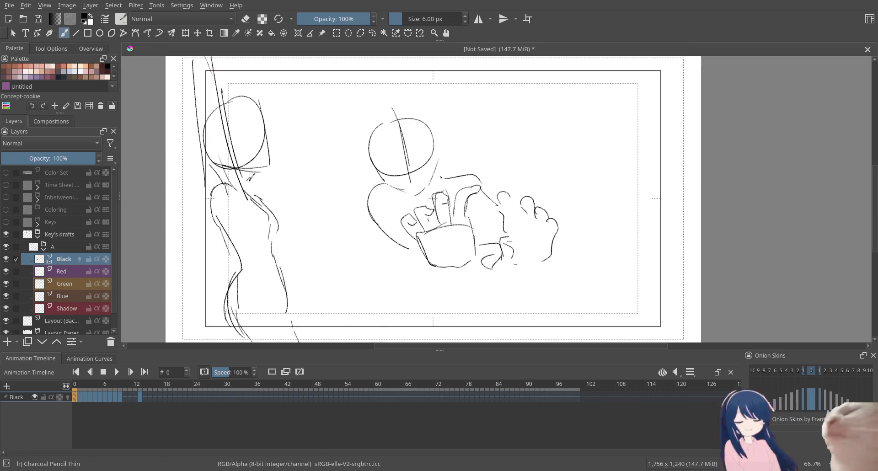
key("Right")
key("Left")
key("Right")
key("Left")
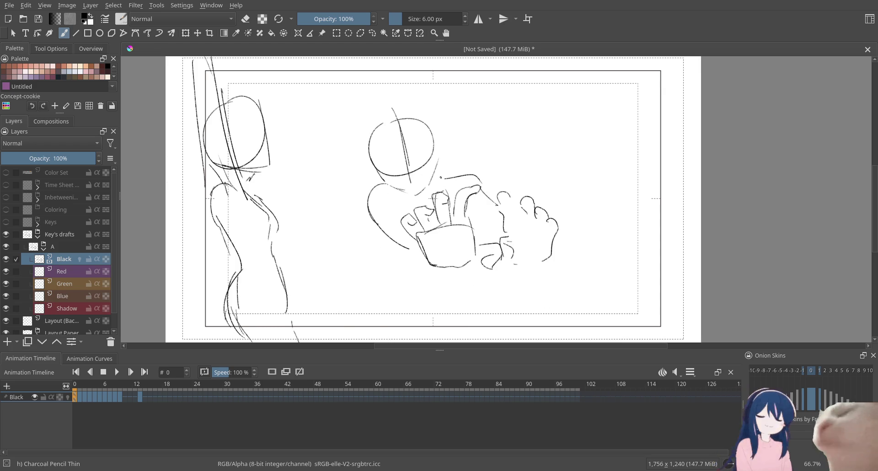
key("Right")
key("Left")
key("Right")
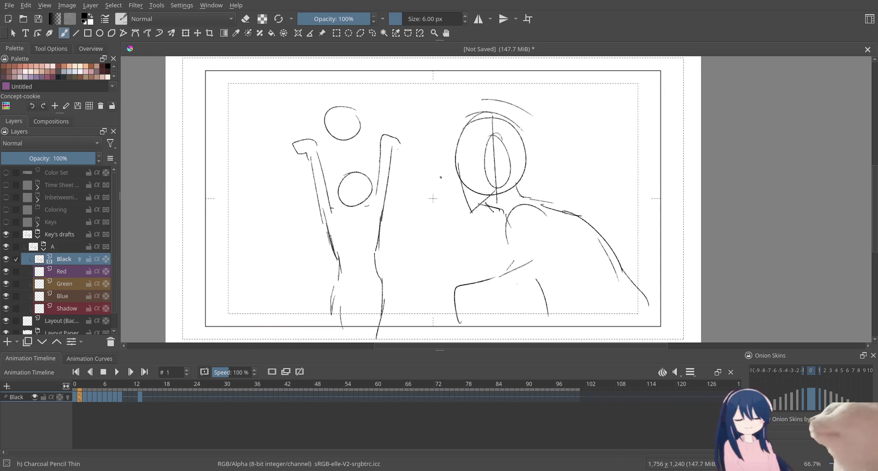
Step through the key drawings from frame 3 ahead to frame 12
key("Right")
key("Left")
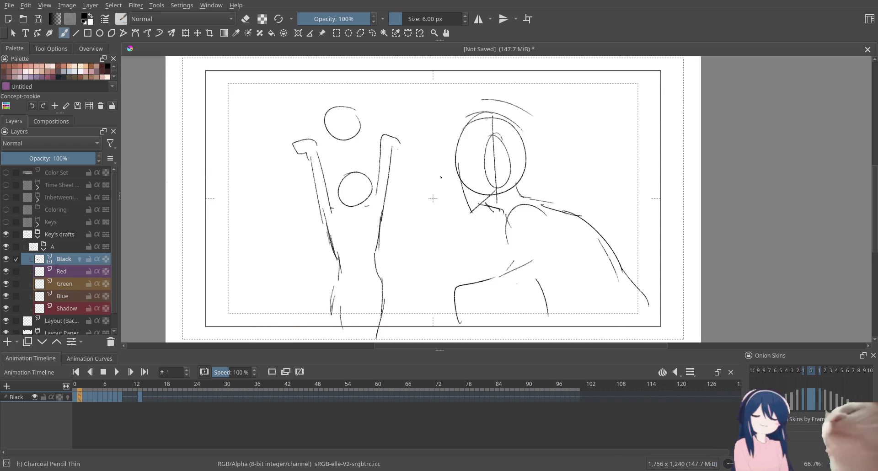
key("Right")
key("Right")
key("Right")
key("Right")
key("Right")
key("Right")
key("Right")
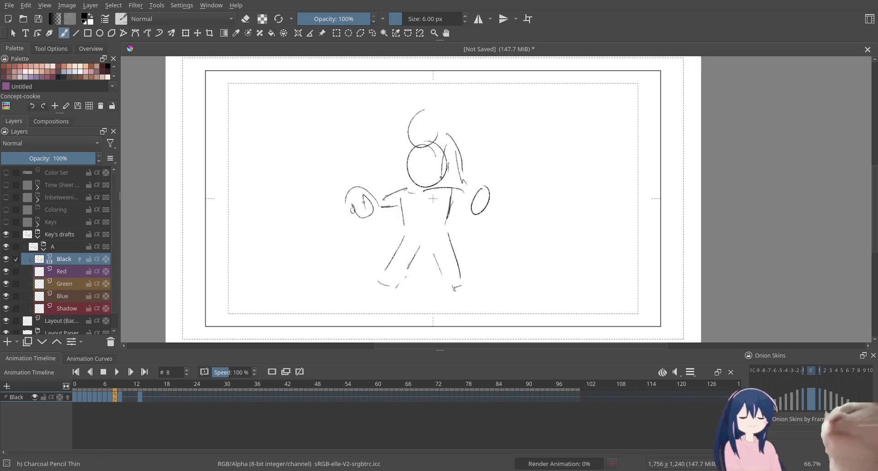
key("Right")
key("Right")
key("Right")
key("Right")
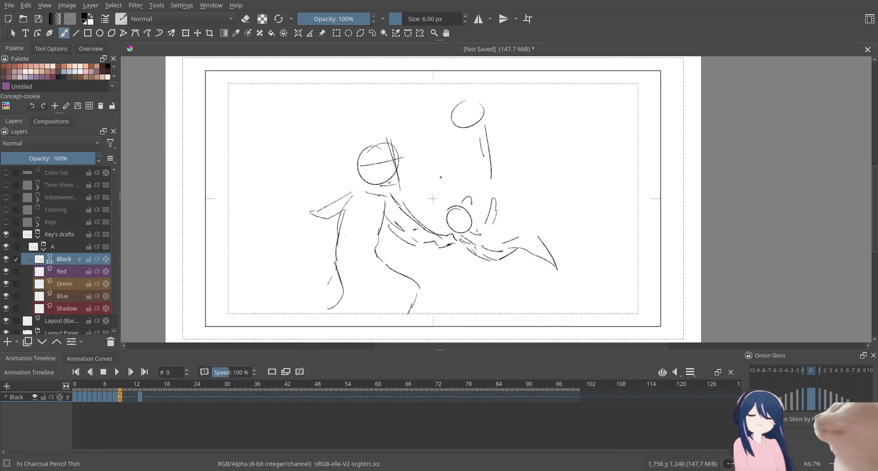
key("Left")
key("Left")
key("Left")
key("Right")
key("Right")
key("Right")
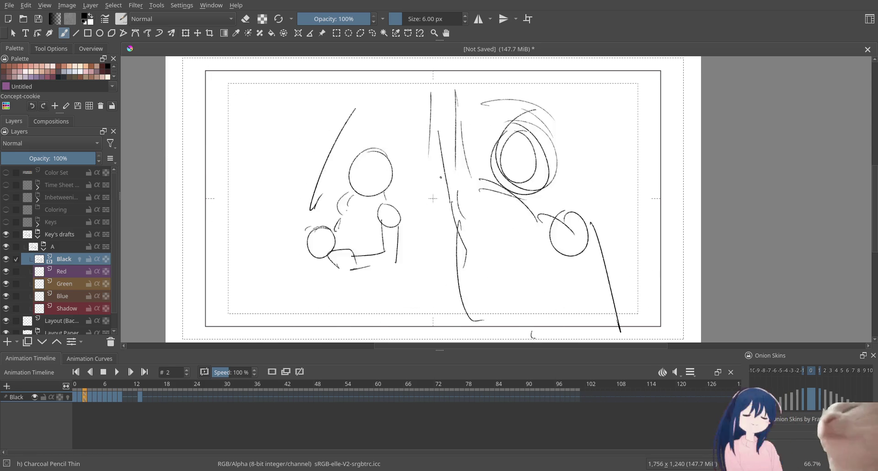
key("Left")
key("Left")
key("Left")
key("Left")
key("Left")
key("Left")
key("Left")
key("Left")
key("Right")
key("Right")
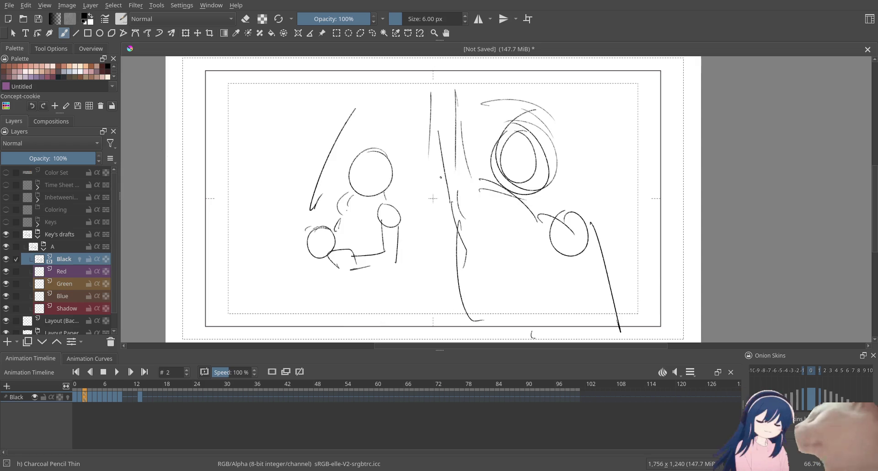
key("Right")
key("Right")
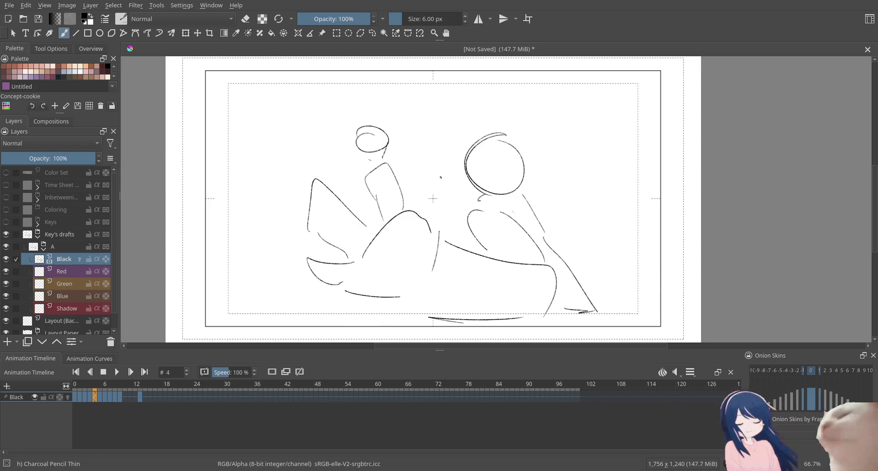
key("Right")
key("Right")
key("Right")
key("Right")
key("Right")
key("Right")
key("Right")
key("Right")
key("Right")
key("Left")
key("Right")
key("Right")
key("Right")
key("Right")
key("Right")
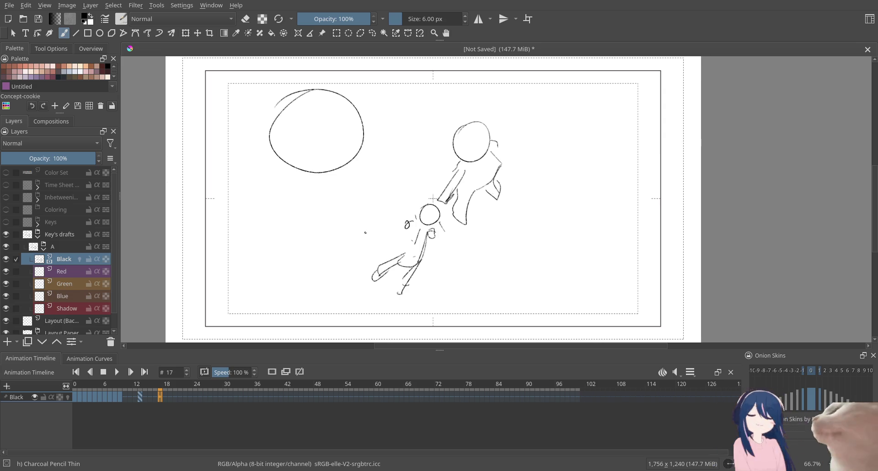
Preview the animation, hand-letter RESEARCH on frame 17, then advance to frame 18 and replay
key("space")
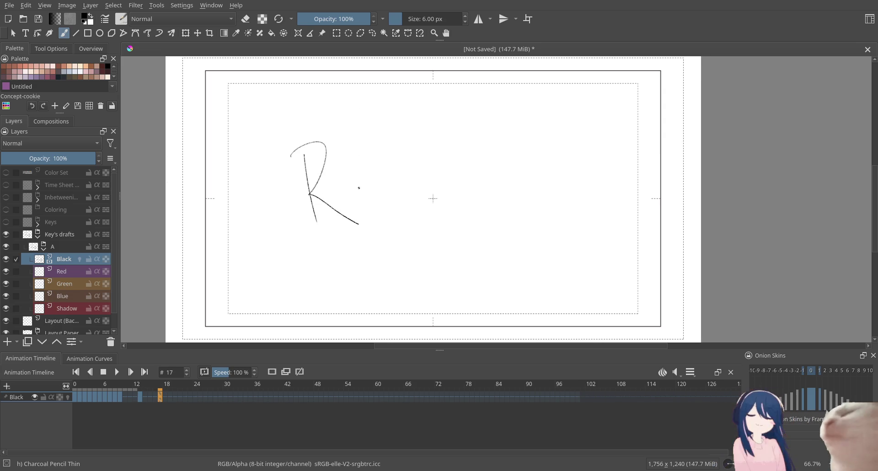
mouse_move(351, 210)
left_mouse_down()
mouse_move(366, 202)
mouse_move(359, 170)
mouse_move(371, 198)
mouse_move(399, 189)
mouse_move(396, 181)
left_mouse_up()
mouse_move(381, 179)
left_mouse_down()
mouse_move(395, 169)
mouse_move(414, 186)
mouse_move(413, 173)
left_mouse_up()
mouse_move(413, 167)
left_mouse_down()
mouse_move(420, 189)
mouse_move(444, 173)
left_mouse_up()
mouse_move(457, 139)
left_mouse_down()
mouse_move(462, 182)
mouse_move(468, 158)
left_mouse_up()
left_click_drag(460, 130, 472, 183)
key("period")
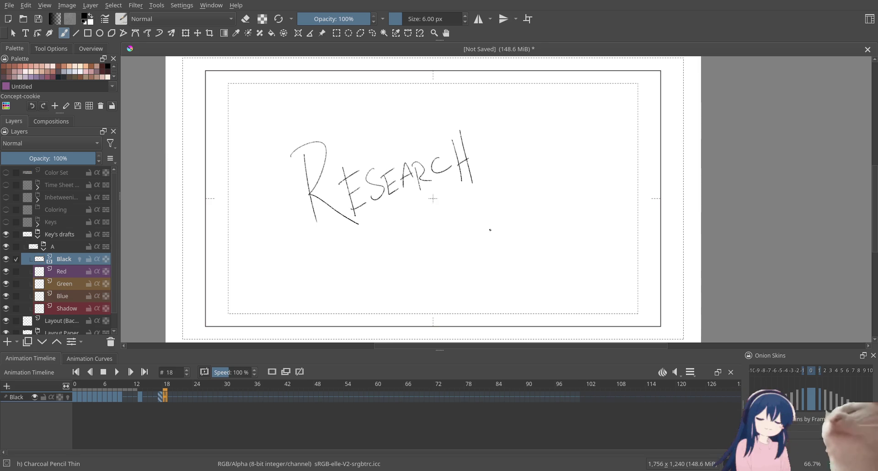
key("space")
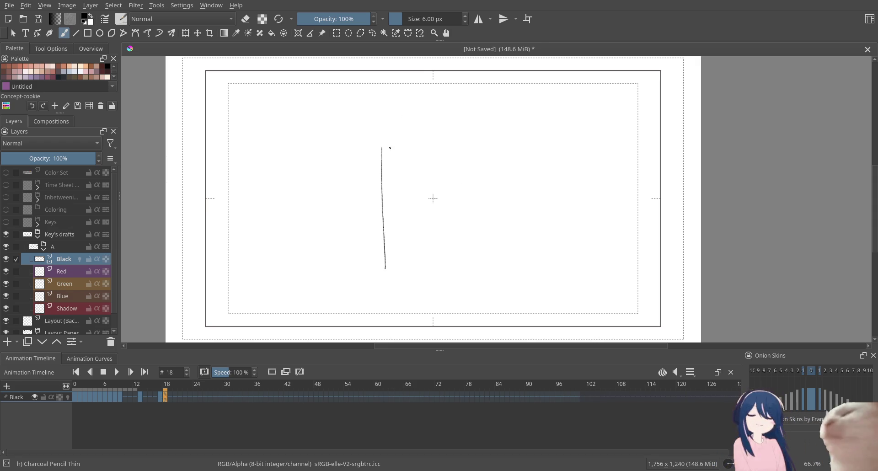
Rough out the box's vertical sides and slanted top on frame 18, undoing missteps
left_click_drag(488, 132, 492, 250)
mouse_move(391, 126)
left_mouse_down()
mouse_move(412, 273)
mouse_move(396, 283)
left_mouse_up()
key("ctrl+z")
key("ctrl+z")
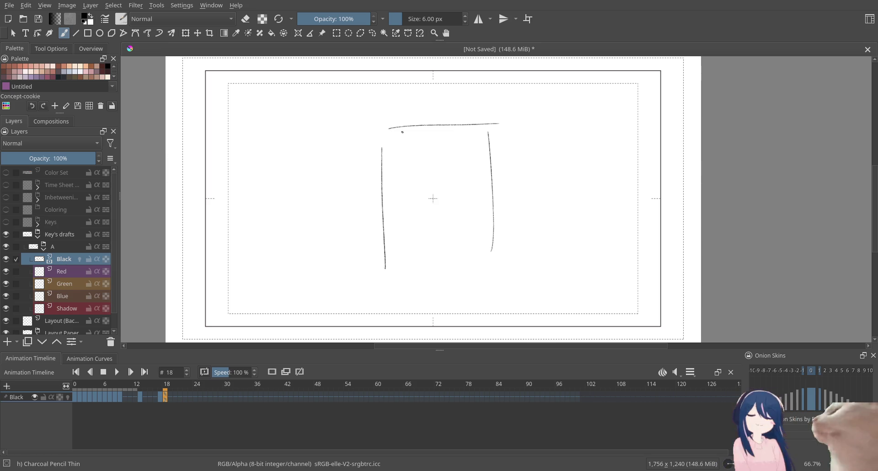
left_click_drag(387, 133, 438, 98)
key("ctrl+z")
left_click_drag(315, 110, 415, 139)
Add long vertical strokes at the left and centre and retrace the right side
key("ctrl+z")
mouse_move(319, 96)
left_mouse_down()
mouse_move(391, 137)
mouse_move(326, 289)
left_mouse_up()
left_click_drag(315, 113, 318, 292)
left_click_drag(324, 96, 326, 281)
key("ctrl+z")
left_click_drag(326, 121, 330, 291)
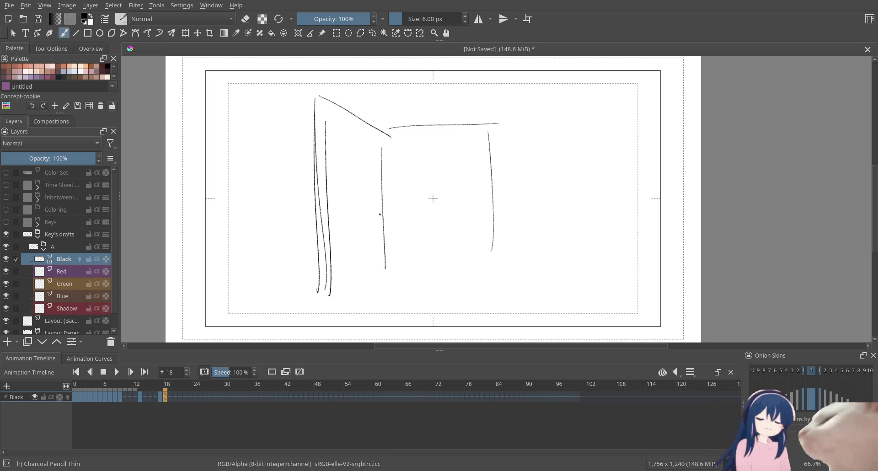
left_click_drag(389, 143, 384, 324)
left_click_drag(488, 130, 479, 293)
key("ctrl+z")
key("ctrl+z")
key("ctrl+z")
key("ctrl+z")
key("ctrl+z")
key("ctrl+z")
key("ctrl+z")
key("ctrl+z")
key("ctrl+z")
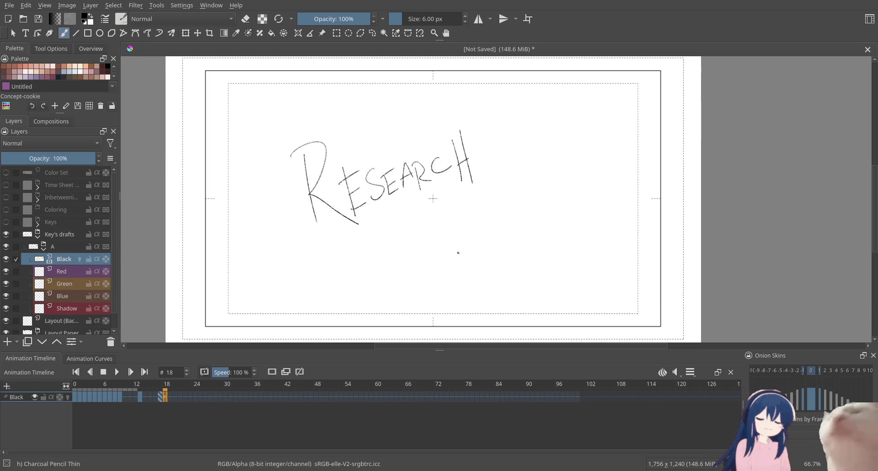
key("ctrl+shift+z")
key("ctrl+z")
Draw the box's top edge, right side and a curved-top left wall
mouse_move(345, 142)
left_mouse_down()
mouse_move(358, 323)
mouse_move(347, 318)
left_mouse_up()
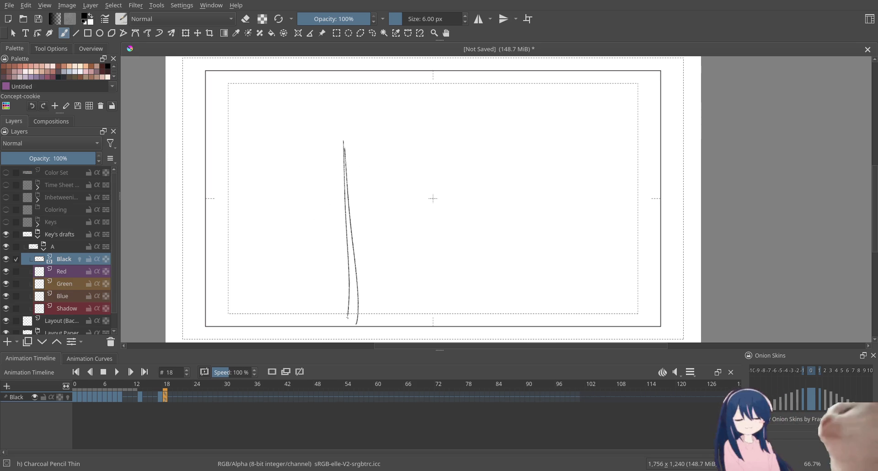
left_click_drag(347, 118, 436, 124)
left_click_drag(345, 132, 452, 125)
left_click_drag(451, 129, 449, 318)
left_click_drag(276, 126, 278, 306)
mouse_move(274, 111)
left_mouse_down()
mouse_move(301, 101)
mouse_move(345, 167)
left_mouse_up()
Add arcs over and inside the box plus wavy curves along the bottom
mouse_move(319, 93)
left_mouse_down()
mouse_move(429, 124)
mouse_move(424, 118)
left_mouse_up()
left_click_drag(371, 196, 444, 220)
left_click_drag(485, 270, 500, 298)
left_click_drag(401, 220, 437, 247)
mouse_move(483, 273)
left_mouse_down()
mouse_move(486, 302)
mouse_move(530, 270)
left_mouse_up()
mouse_move(530, 261)
left_mouse_down()
mouse_move(577, 249)
mouse_move(604, 266)
left_mouse_up()
left_click_drag(474, 289, 387, 295)
Move to frame 19, make a blank drawing and try out an arc
key("period")
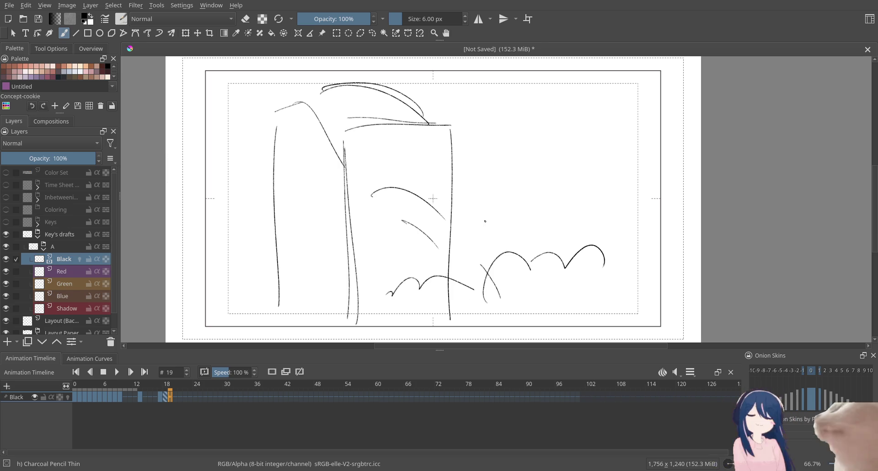
left_click_drag(513, 152, 539, 219)
key("ctrl+z")
left_click_drag(400, 160, 430, 184)
left_click_drag(363, 152, 400, 161)
key("ctrl+z")
key("ctrl+z")
key("ctrl+z")
Sketch an arrowhead on frame 19 with a larger oval above it
mouse_move(479, 218)
left_mouse_down()
mouse_move(473, 257)
mouse_move(488, 251)
left_mouse_up()
key("ctrl+z")
mouse_move(479, 218)
left_mouse_down()
mouse_move(504, 213)
mouse_move(498, 190)
mouse_move(490, 211)
left_mouse_up()
left_click_drag(509, 166, 455, 186)
key("ctrl+z")
left_click_drag(495, 144, 521, 157)
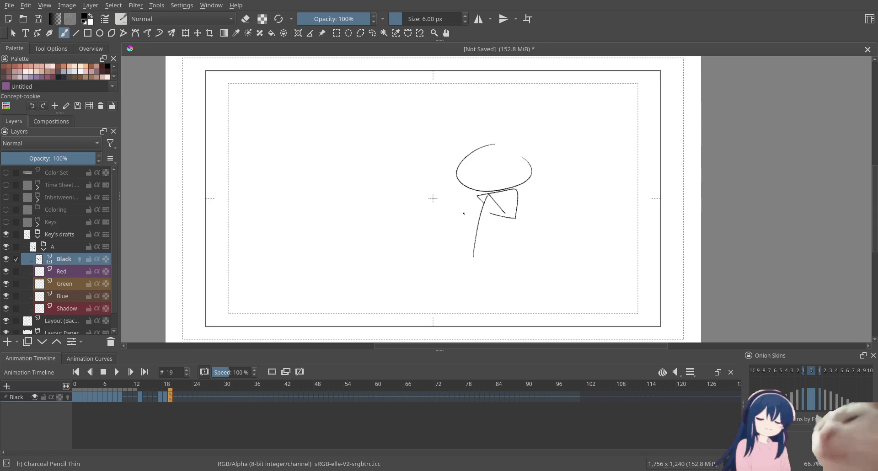
Add lines below the arrowhead, a rising wavy curve and left-edge strokes, then go to frame 20
left_click_drag(480, 233, 468, 279)
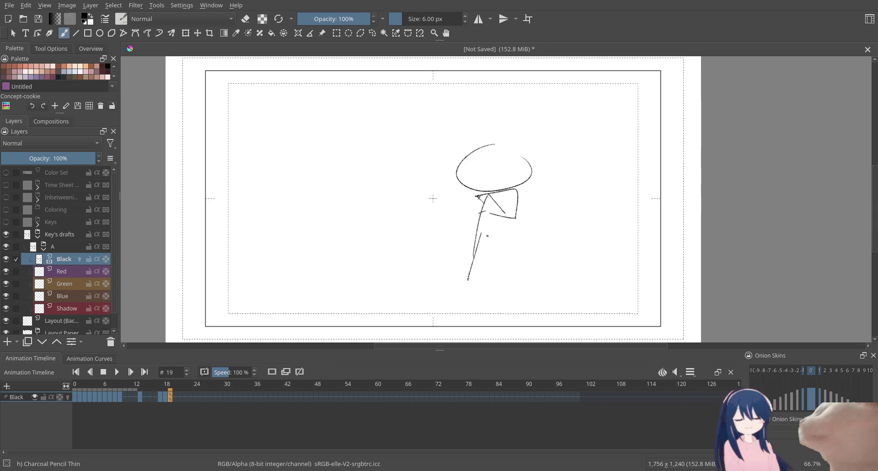
left_click_drag(497, 209, 474, 272)
mouse_move(368, 300)
left_mouse_down()
mouse_move(508, 249)
mouse_move(535, 300)
mouse_move(390, 315)
mouse_move(597, 296)
mouse_move(596, 323)
mouse_move(625, 303)
left_mouse_up()
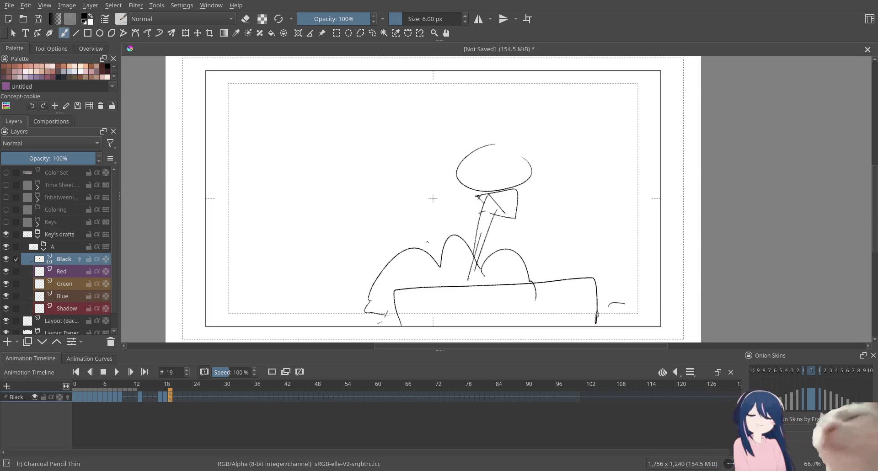
mouse_move(254, 195)
left_mouse_down()
mouse_move(282, 287)
mouse_move(277, 314)
mouse_move(211, 277)
mouse_move(226, 304)
left_mouse_up()
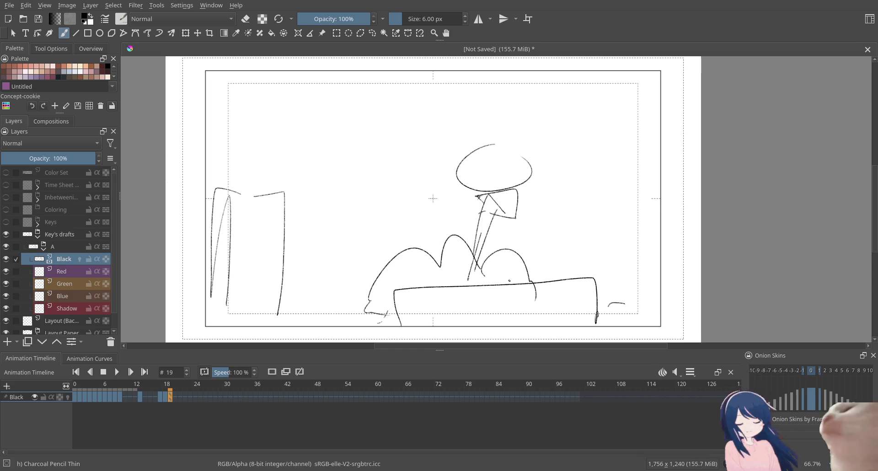
left_click(175, 396)
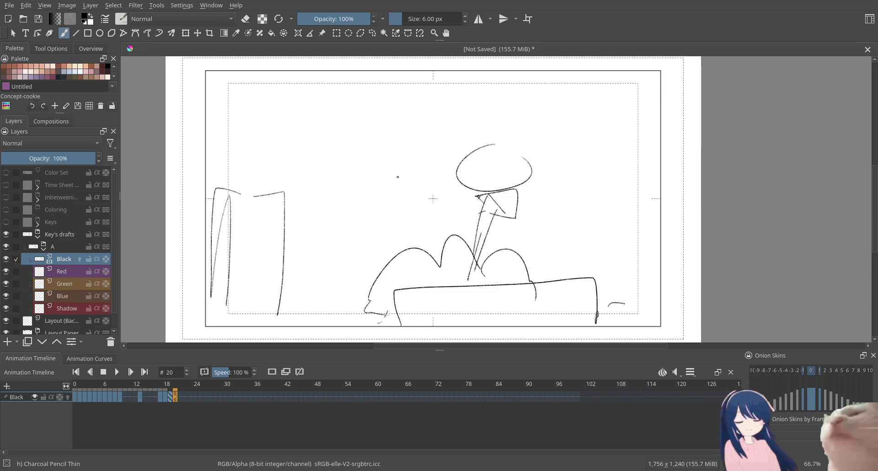
Sketch a box outline on frame 20 with wavy cloud lines below it
mouse_move(454, 132)
left_mouse_down()
mouse_move(534, 120)
mouse_move(540, 180)
left_mouse_up()
left_click_drag(457, 194, 539, 188)
key("ctrl+z")
left_click_drag(459, 194, 530, 188)
left_click_drag(535, 128, 540, 181)
mouse_move(230, 292)
left_mouse_down()
mouse_move(446, 240)
mouse_move(500, 326)
left_mouse_up()
Add a zigzag impact line, two stars and motion arcs, then go to frame 21
left_click_drag(257, 173, 295, 213)
mouse_move(320, 177)
left_mouse_down()
mouse_move(297, 184)
mouse_move(321, 168)
mouse_move(341, 185)
mouse_move(330, 196)
mouse_move(320, 179)
left_mouse_up()
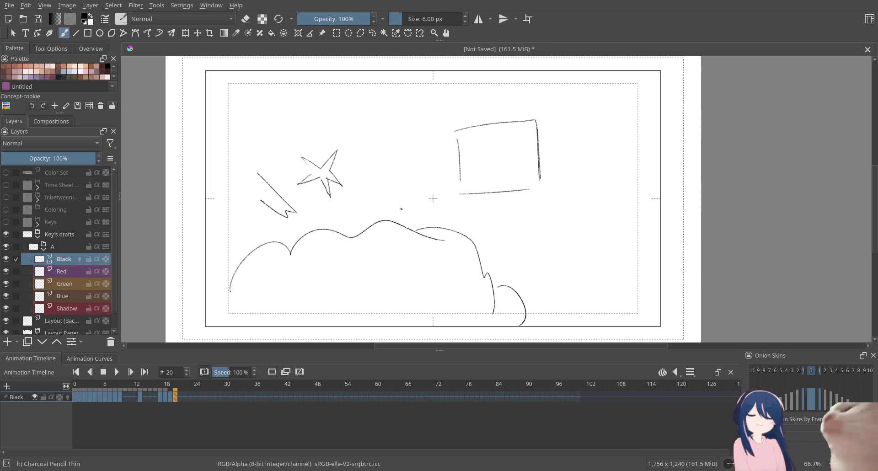
left_click_drag(492, 243, 533, 244)
left_click_drag(496, 255, 529, 262)
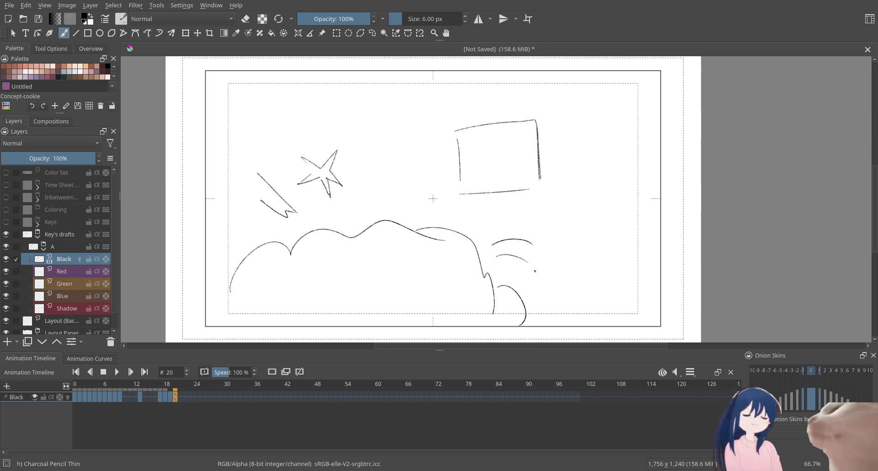
left_click_drag(335, 203, 339, 217)
mouse_move(575, 229)
left_mouse_down()
mouse_move(552, 237)
mouse_move(552, 258)
mouse_move(573, 265)
mouse_move(595, 254)
mouse_move(576, 229)
left_mouse_up()
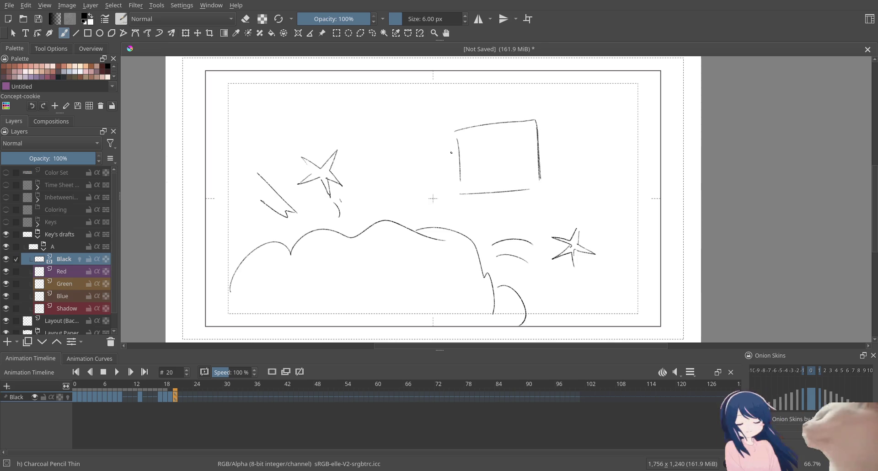
left_click(180, 396)
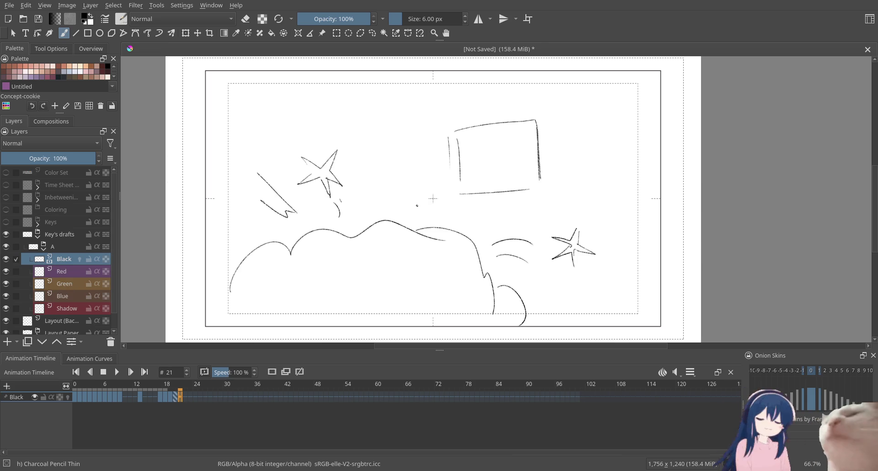
Clear frame 21 and sketch a loose tilted rectangle
key("Delete")
left_click_drag(418, 181, 421, 245)
mouse_move(414, 160)
left_mouse_down()
mouse_move(421, 223)
mouse_move(517, 137)
mouse_move(524, 146)
mouse_move(556, 142)
left_mouse_up()
key("ctrl+z")
key("ctrl+z")
left_click_drag(415, 154, 553, 136)
left_click_drag(559, 132, 556, 255)
left_click_drag(417, 282, 555, 261)
left_click_drag(567, 153, 562, 200)
left_click_drag(387, 166, 408, 281)
Add speed lines around the tilted rectangle
mouse_move(306, 157)
left_mouse_down()
mouse_move(339, 172)
mouse_move(325, 194)
left_mouse_up()
left_click_drag(315, 213, 289, 221)
left_click_drag(271, 293, 298, 282)
left_click_drag(540, 311, 552, 321)
left_click_drag(588, 297, 640, 326)
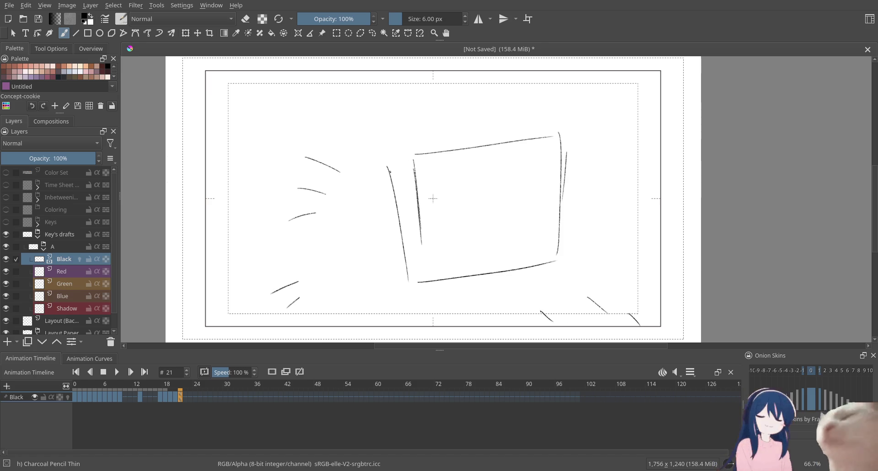
Draw an outer outline around the rectangle, then go to frame 22 and clear it
mouse_move(387, 137)
left_mouse_down()
mouse_move(562, 117)
mouse_move(569, 231)
left_mouse_up()
left_click_drag(422, 293, 480, 277)
mouse_move(432, 264)
left_mouse_down()
mouse_move(533, 247)
mouse_move(574, 259)
left_mouse_up()
left_click_drag(574, 230, 575, 251)
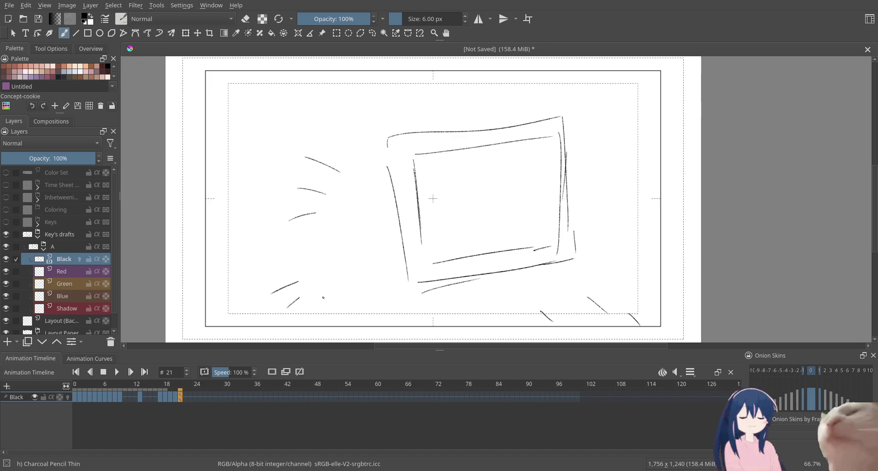
left_click(186, 396)
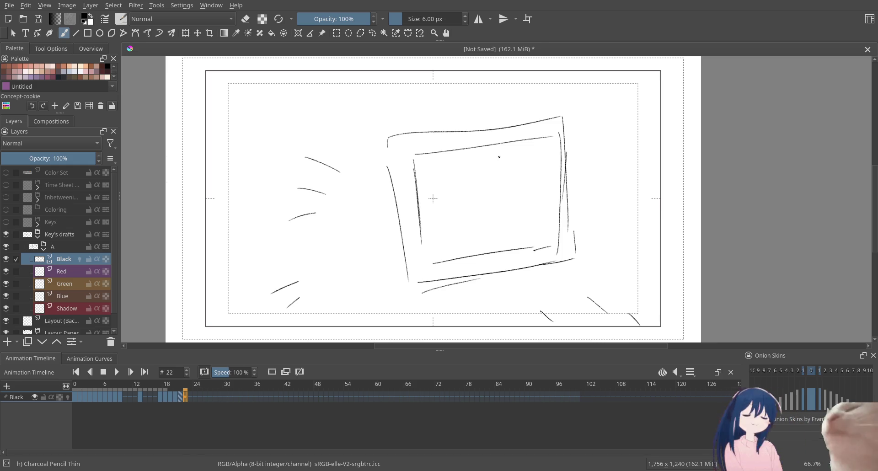
key("Delete")
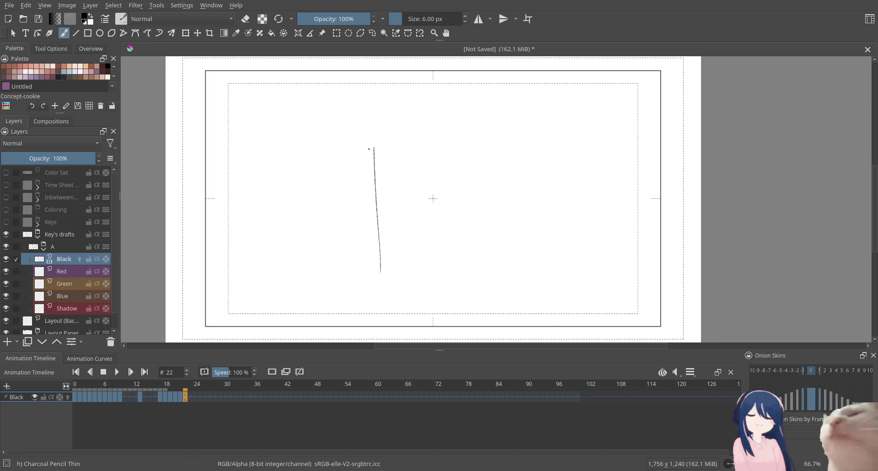
Sketch a large loose box filling frame 22, undoing the slanted stroke
left_click_drag(356, 145, 358, 265)
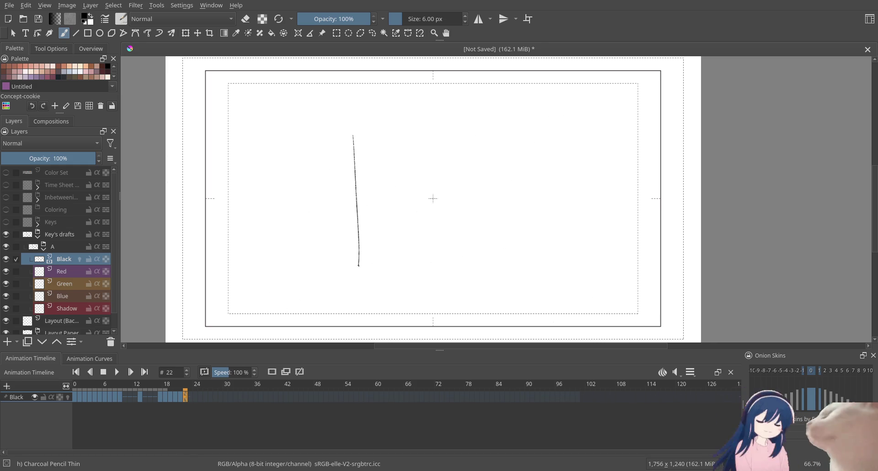
mouse_move(359, 123)
left_mouse_down()
mouse_move(533, 120)
mouse_move(542, 249)
left_mouse_up()
left_click_drag(554, 144, 544, 264)
left_click_drag(357, 296, 534, 284)
left_click_drag(548, 147, 545, 208)
mouse_move(315, 116)
left_mouse_down()
mouse_move(336, 294)
mouse_move(560, 307)
left_mouse_up()
key("ctrl+z")
Redraw the box's sides and add top strokes for a double outline
left_click_drag(584, 136, 587, 316)
left_click_drag(578, 134, 571, 302)
left_click_drag(494, 103, 352, 110)
left_click_drag(397, 95, 435, 97)
On frame 23, sketch a small box inside a larger one above an ellipse
left_click(193, 396)
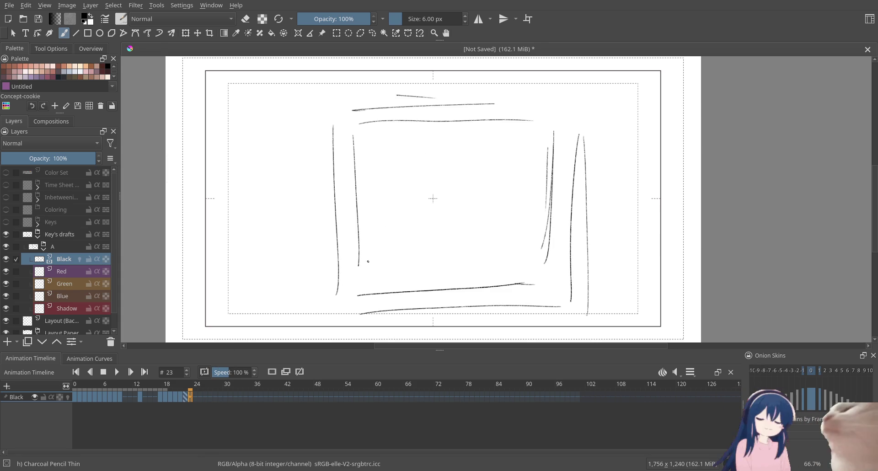
mouse_move(409, 160)
left_mouse_down()
mouse_move(409, 194)
mouse_move(456, 192)
left_mouse_up()
mouse_move(404, 157)
left_mouse_down()
mouse_move(401, 197)
mouse_move(474, 174)
left_mouse_up()
mouse_move(397, 198)
left_mouse_down()
mouse_move(434, 197)
mouse_move(441, 227)
left_mouse_up()
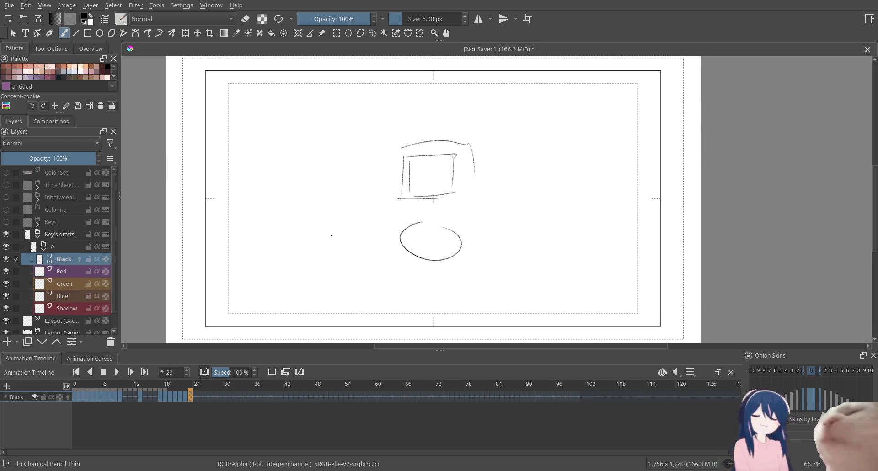
Sketch the left circle, a small triangle below it, a lower-left stroke and a curve above the ellipse
mouse_move(315, 183)
left_mouse_down()
mouse_move(302, 190)
mouse_move(320, 182)
left_mouse_up()
key("ctrl+z")
mouse_move(329, 241)
left_mouse_down()
mouse_move(342, 221)
mouse_move(336, 237)
left_mouse_up()
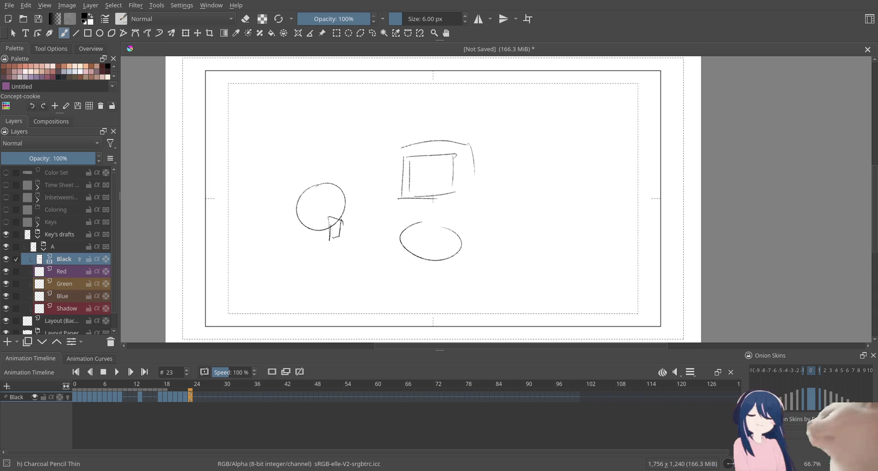
left_click_drag(343, 282, 366, 289)
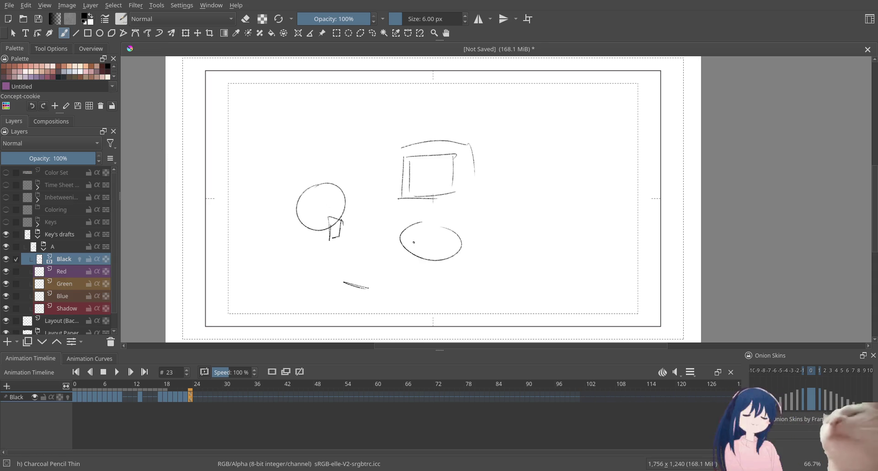
mouse_move(417, 216)
left_mouse_down()
mouse_move(513, 227)
mouse_move(517, 215)
mouse_move(514, 227)
mouse_move(524, 232)
left_mouse_up()
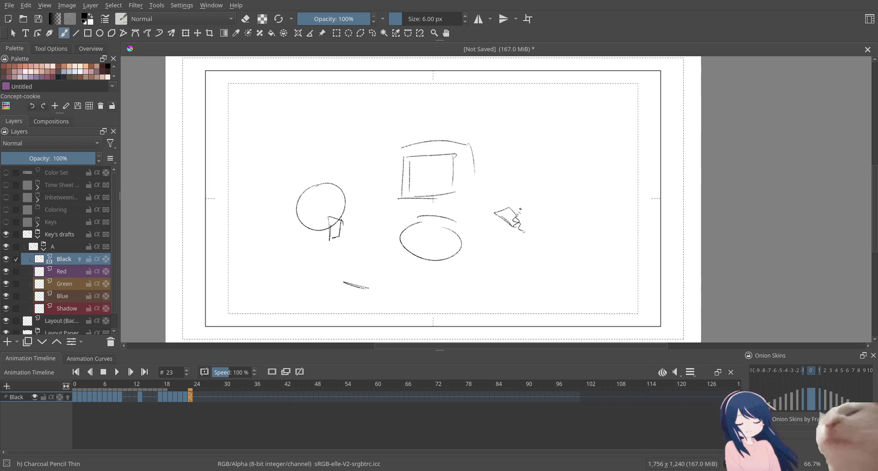
Draw the right figure: an ellipse head, zigzag arms, shoulder and long leg
left_click_drag(535, 173, 551, 170)
mouse_move(545, 201)
left_mouse_down()
mouse_move(541, 185)
mouse_move(566, 189)
left_mouse_up()
left_click_drag(527, 213, 572, 217)
mouse_move(548, 194)
left_mouse_down()
mouse_move(591, 215)
mouse_move(619, 247)
left_mouse_up()
mouse_move(573, 232)
left_mouse_down()
mouse_move(625, 288)
mouse_move(641, 283)
left_mouse_up()
Add vertical lines around both figures, a brim over the left circle and a top-right curve, then go to frame 24
mouse_move(546, 130)
left_mouse_down()
mouse_move(546, 159)
mouse_move(574, 182)
left_mouse_up()
left_click_drag(593, 162, 595, 206)
left_click_drag(324, 144, 331, 201)
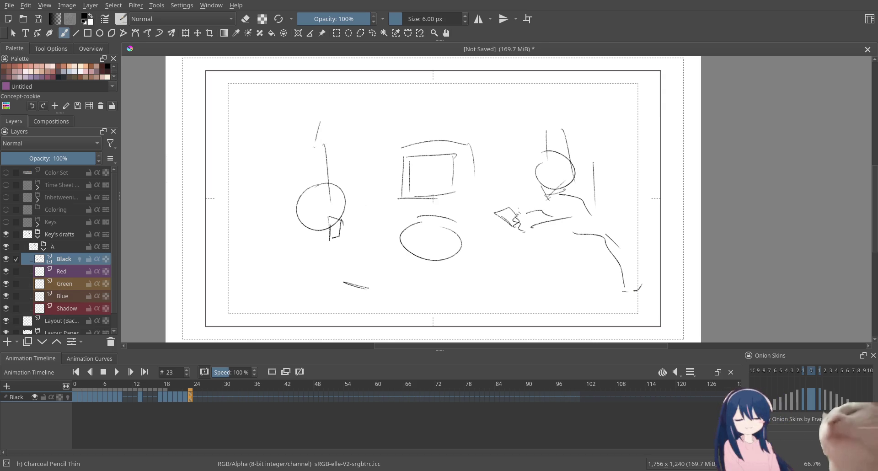
left_click_drag(320, 122, 309, 196)
left_click_drag(300, 143, 298, 221)
left_click_drag(285, 179, 282, 247)
left_click_drag(230, 109, 334, 135)
left_click_drag(262, 136, 332, 132)
left_click_drag(589, 124, 620, 110)
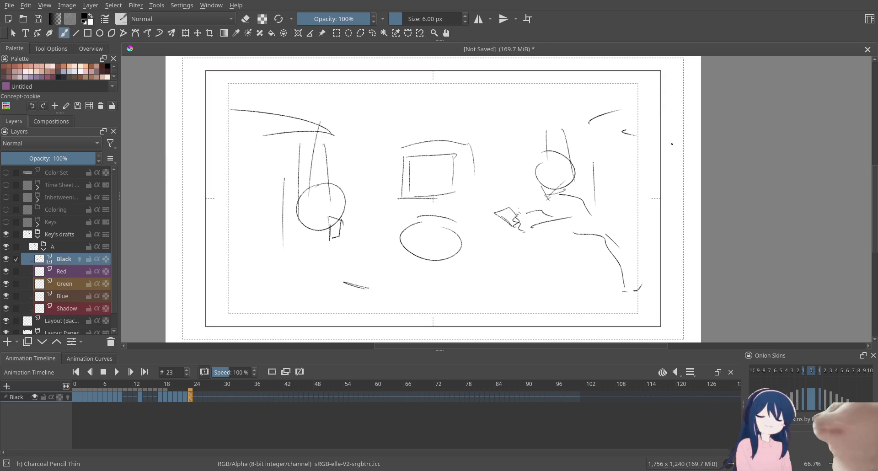
left_click(195, 396)
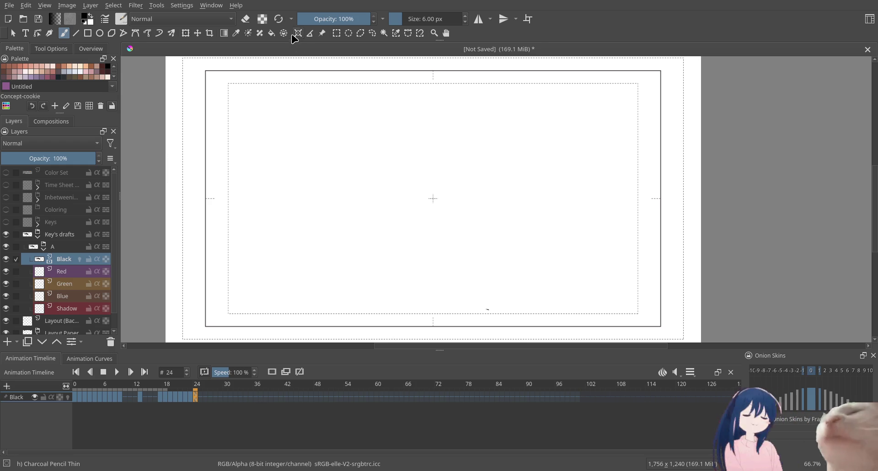
Switch the brush to eraser mode and jump back to frame 0 on the timeline
left_click(245, 18)
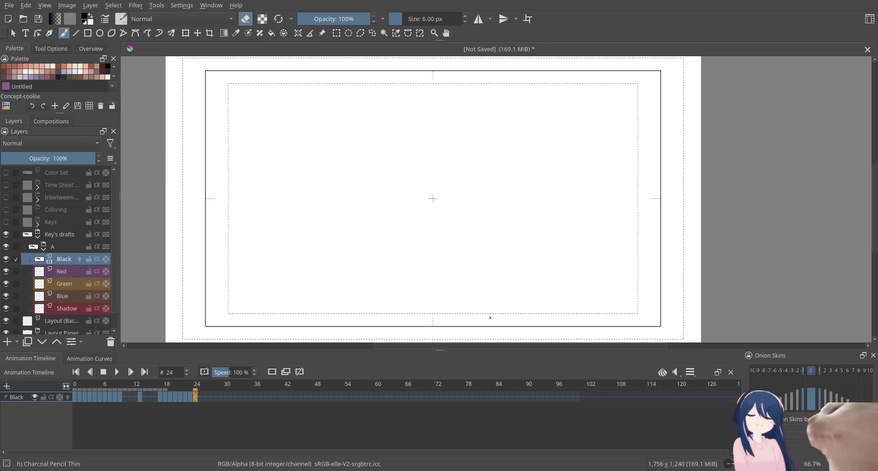
left_click(76, 387)
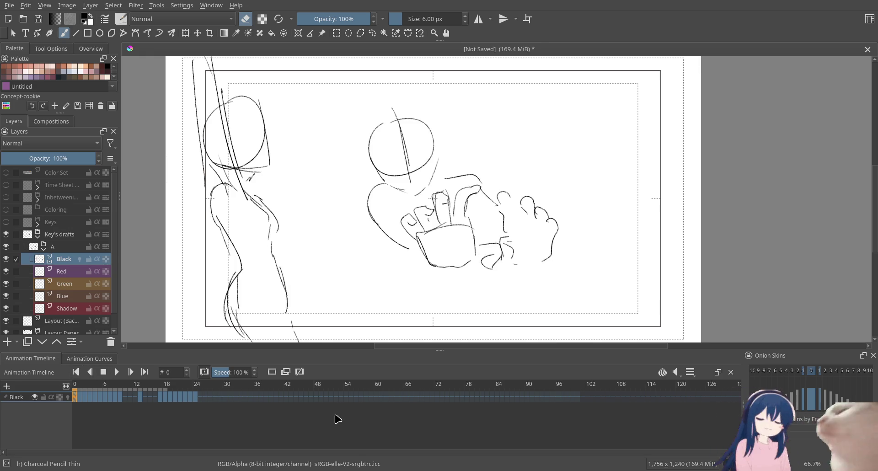
Preview the animation, then flip between frames 0, 1 and 2 to compare the drawings
key("period")
key("space")
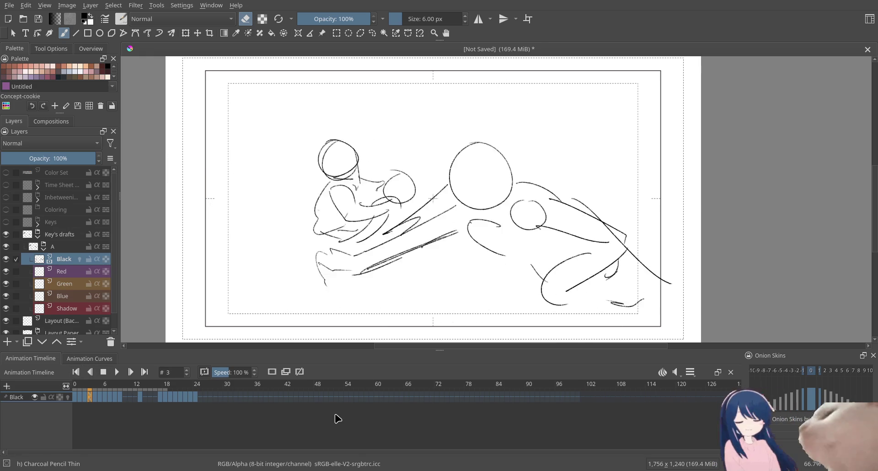
key("space")
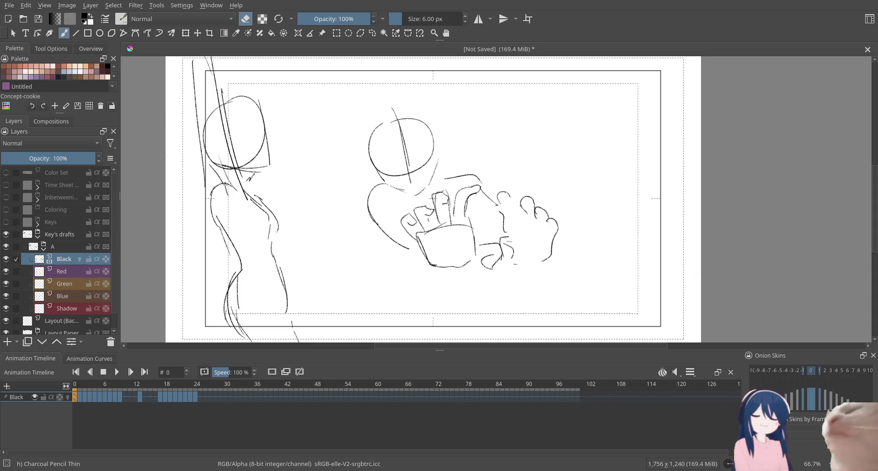
key("space")
key("space")
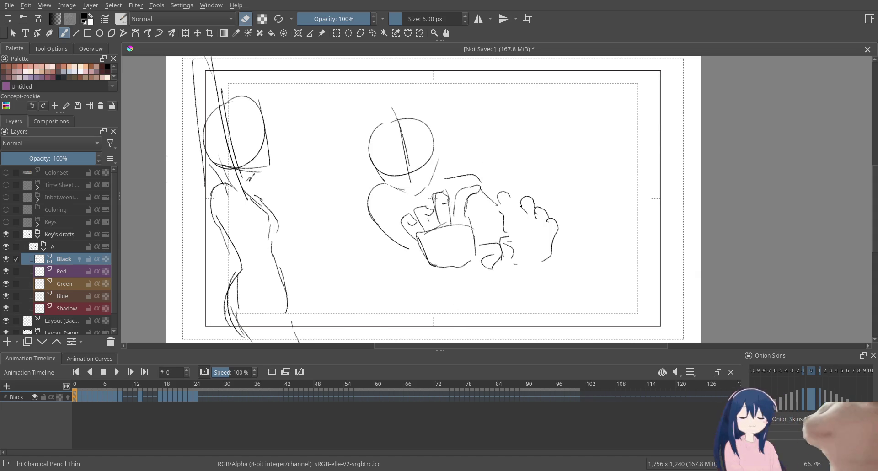
key("period")
key("period")
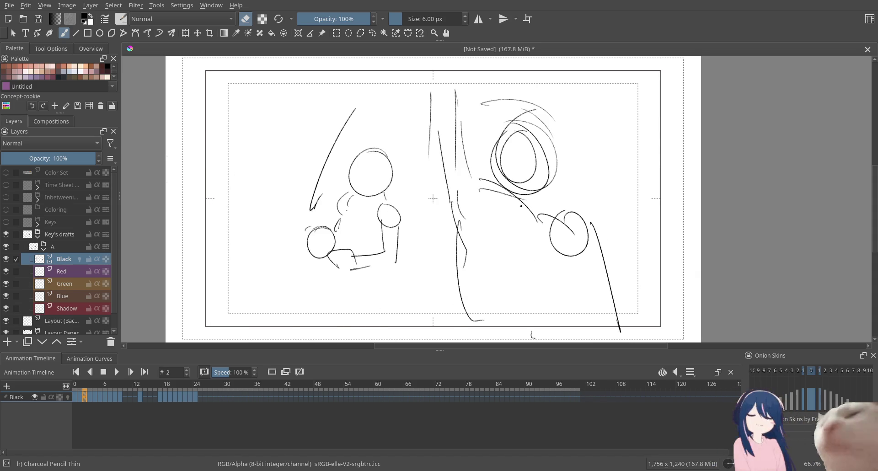
key("comma")
key("comma")
key("period")
key("comma")
key("period")
key("period")
key("comma")
key("comma")
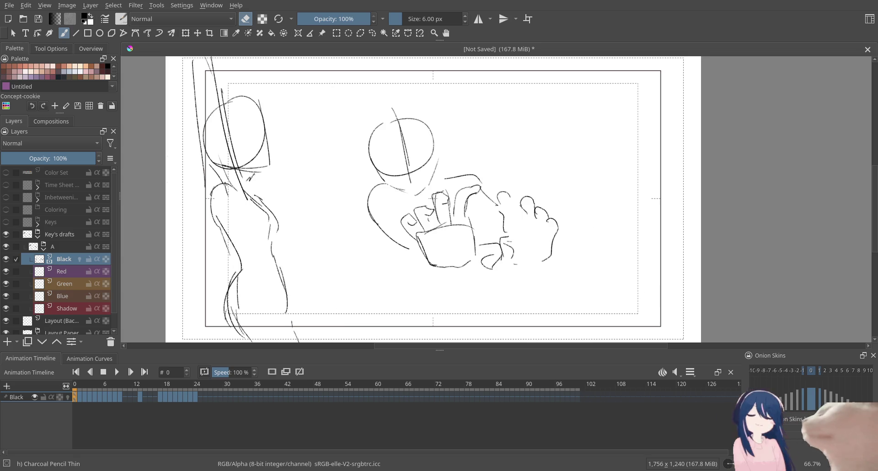
key("period")
key("period")
key("period")
key("period")
Step forward through the frames, checking each drawing, up to the RESEARCH card at frame 17
key("period")
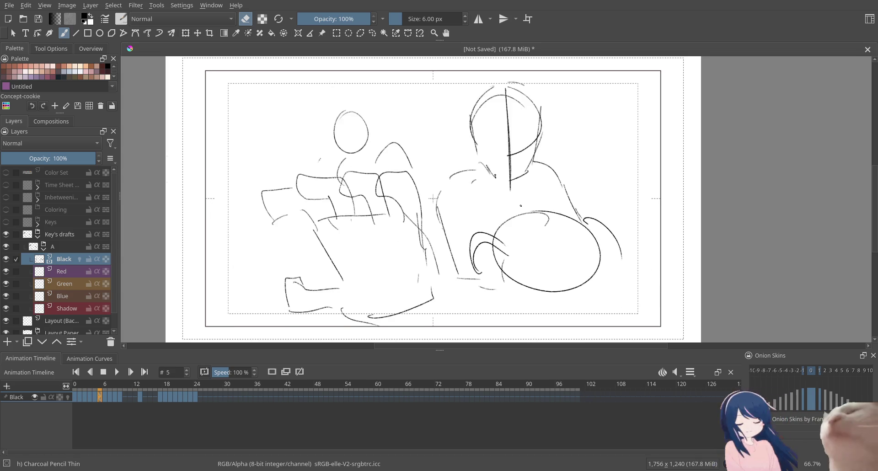
key("period")
key("period")
key("period")
key("period")
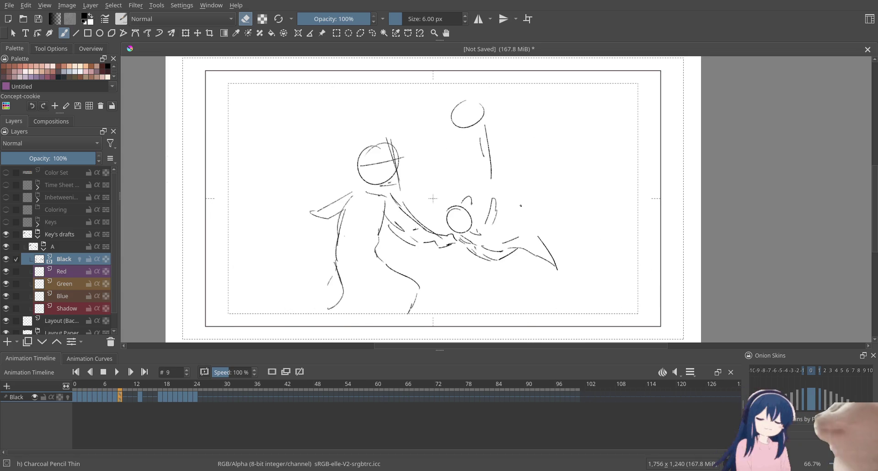
key("period")
key("period")
key("period")
key("period")
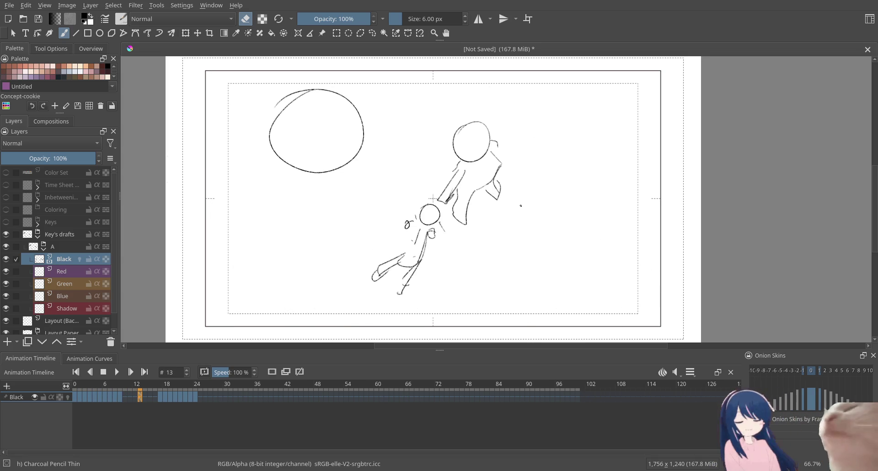
key("period")
key("period")
key("period")
key("period")
key("period")
key("comma")
key("period")
key("comma")
key("comma")
key("comma")
key("comma")
key("comma")
key("comma")
key("comma")
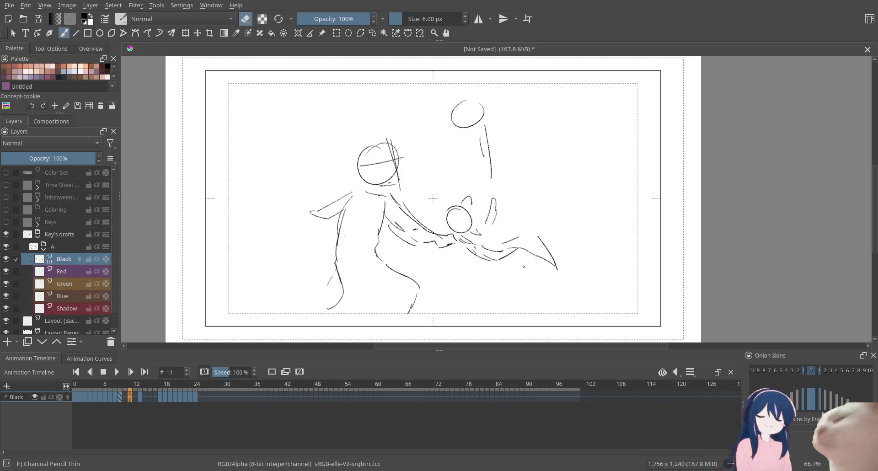
key("period")
key("period")
key("period")
key("period")
key("period")
key("period")
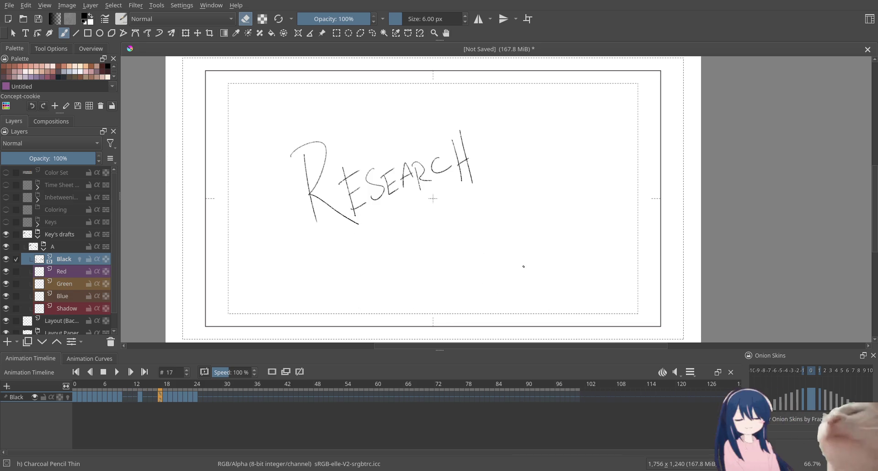
key("period")
key("period")
key("period")
key("period")
key("period")
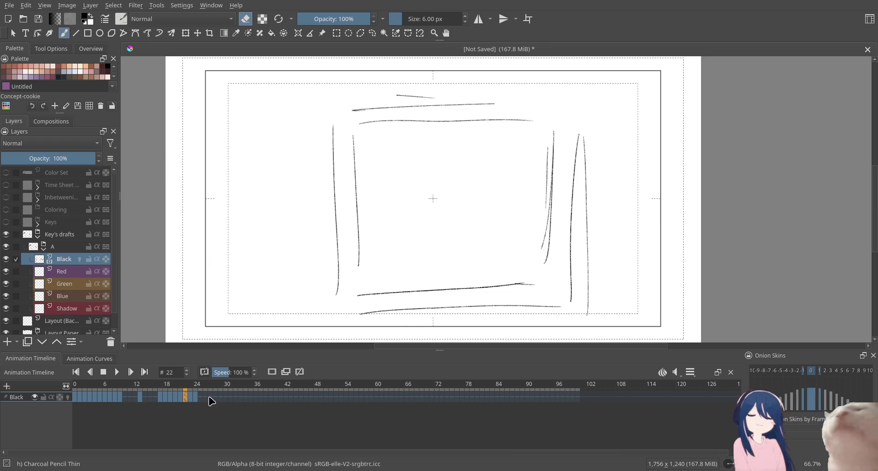
Select the keyframes from 18 to 27, drag them later on the timeline, and deselect
left_click(211, 397)
left_click(166, 398, "shift")
left_click_drag(166, 398, 221, 397)
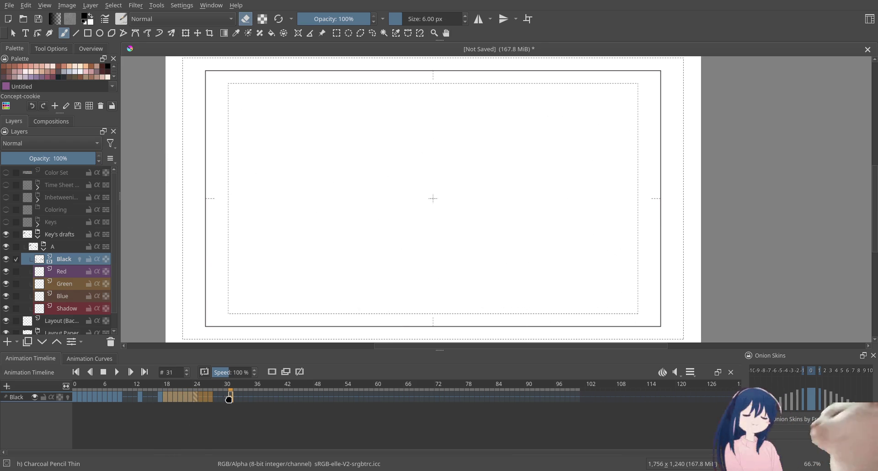
left_click(207, 407)
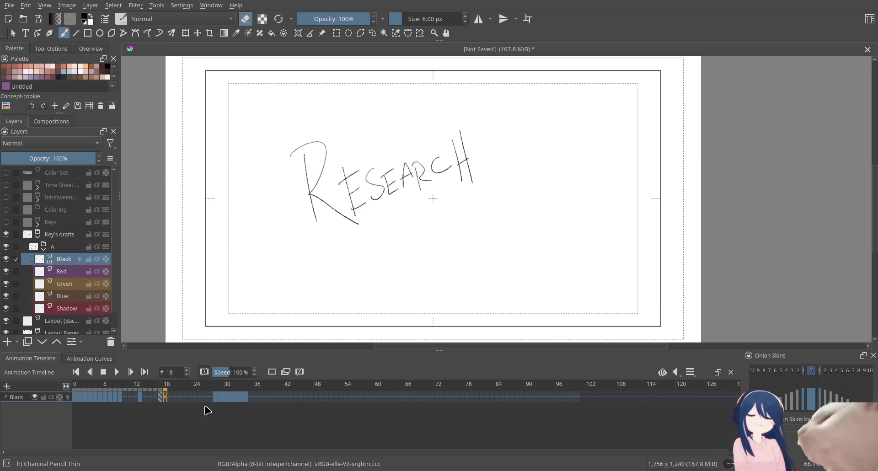
Step through frames 27 to 34, ending on the scene sketch at frame 33
key("Right")
key("Right")
key("Right")
key("Right")
key("Right")
key("Right")
key("Right")
key("Right")
key("Right")
key("Right")
key("Right")
key("Left")
key("Right")
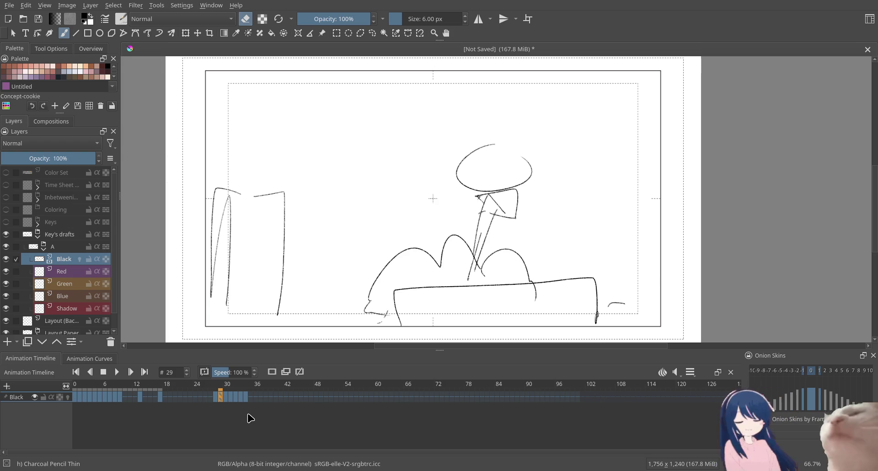
key("Right")
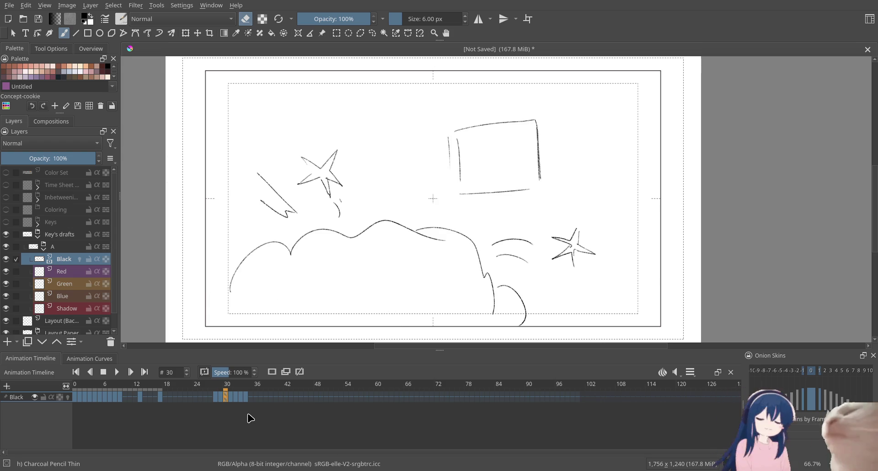
key("Right")
key("Right")
key("Right")
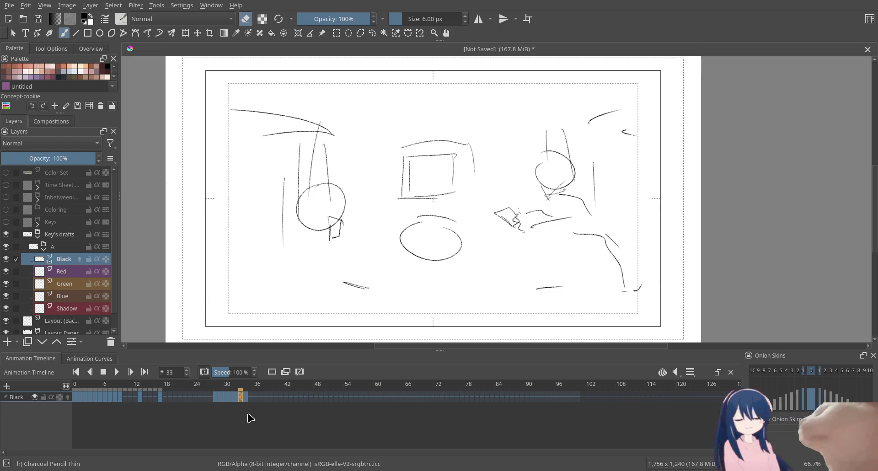
key("Left")
key("Left")
key("Left")
key("Left")
key("Left")
key("period")
key("period")
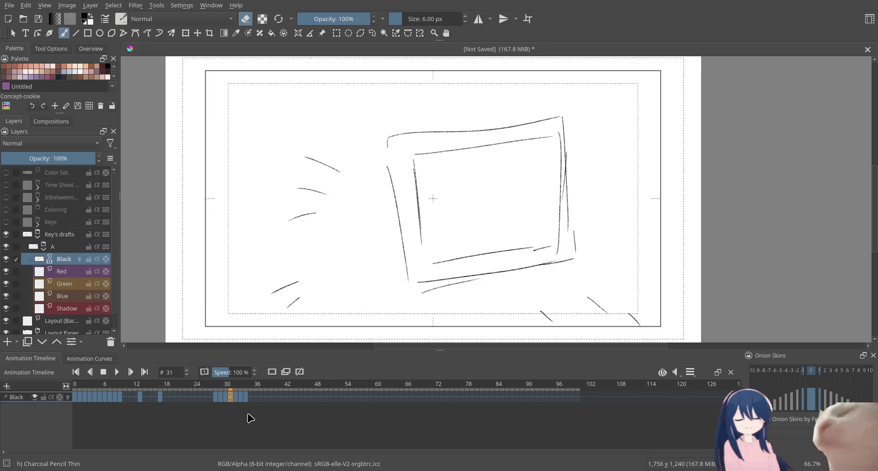
key("period")
key("period")
key("period")
key("comma")
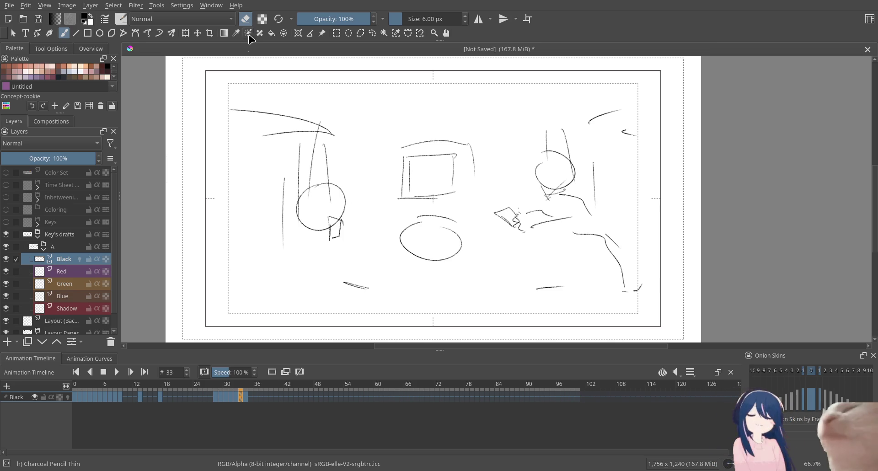
Turn eraser mode off and sketch the left figure's body, long reaching arm and lower-left arc on frame 33
key("e")
mouse_move(316, 231)
left_mouse_down()
mouse_move(284, 260)
mouse_move(336, 284)
mouse_move(379, 265)
left_mouse_up()
left_click_drag(379, 265, 353, 280)
left_click_drag(306, 255, 361, 269)
mouse_move(311, 239)
left_mouse_down()
mouse_move(307, 252)
mouse_move(299, 233)
mouse_move(235, 284)
mouse_move(200, 325)
left_mouse_up()
mouse_move(218, 298)
left_mouse_down()
mouse_move(208, 315)
mouse_move(193, 283)
left_mouse_up()
left_click_drag(229, 260, 182, 274)
left_click_drag(230, 255, 277, 230)
left_click_drag(289, 223, 279, 228)
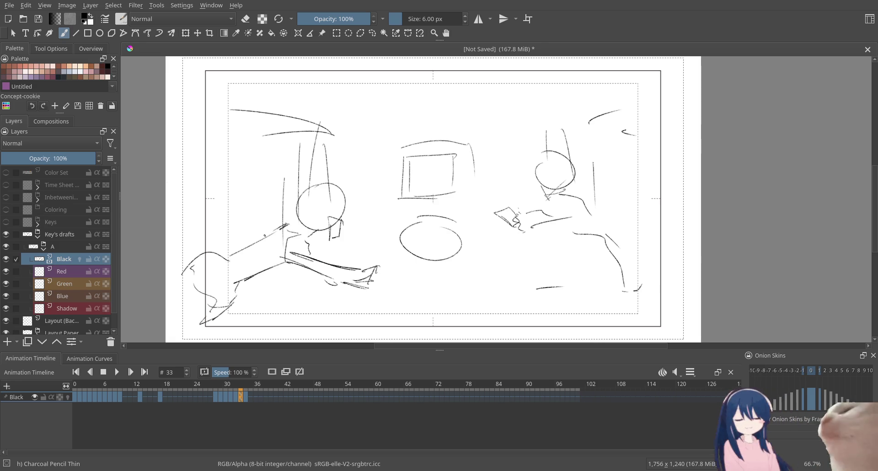
Check frames 32 to 34, then play the animation back
key("Left")
key("Right")
key("Right")
key("Left")
key("Left")
key("space")
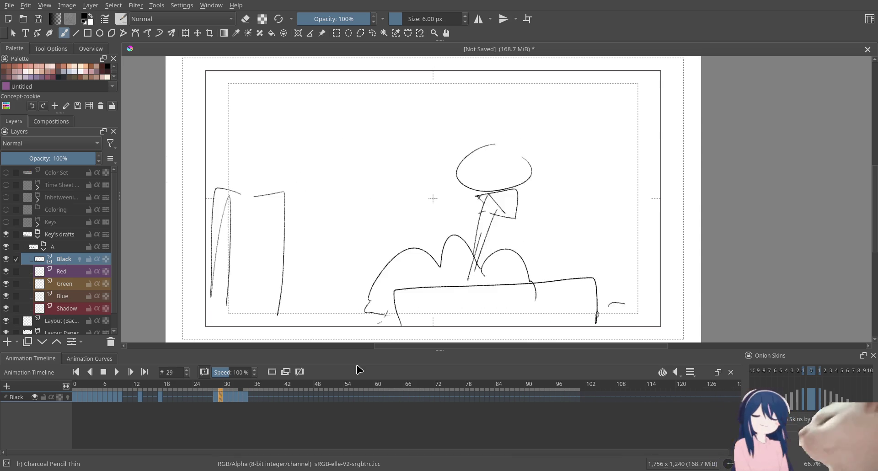
Return to the RESEARCH card around frame 17, replay, and letter a B below RESEARCH
key("Left")
key("Left")
key("Left")
key("Left")
key("Left")
key("Left")
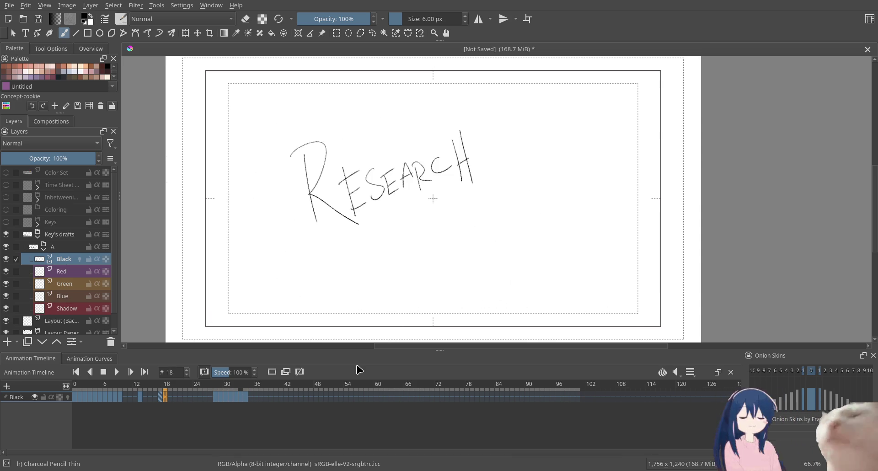
key("Left")
key("Left")
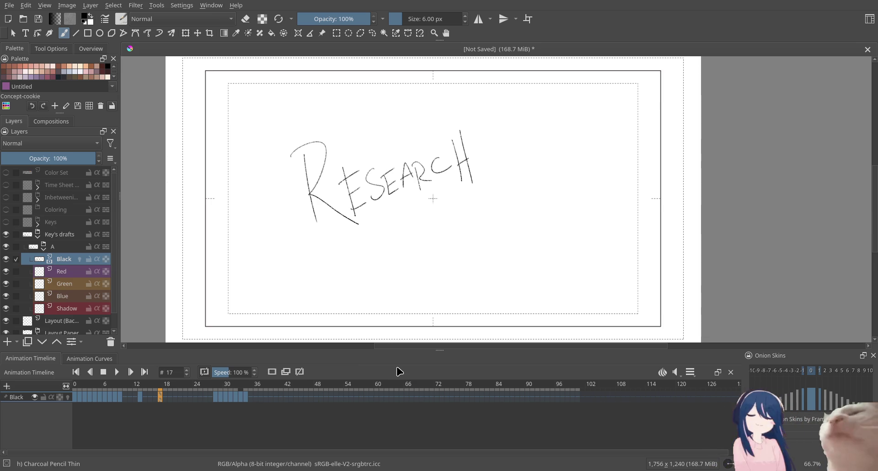
key("Left")
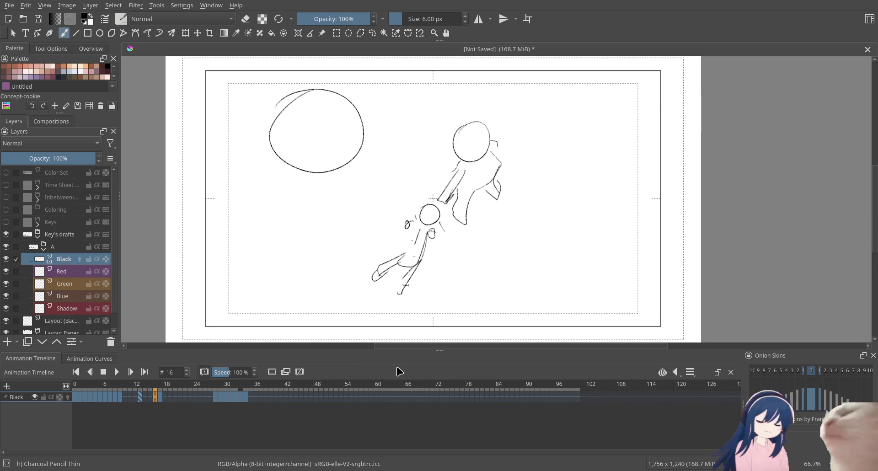
key("space")
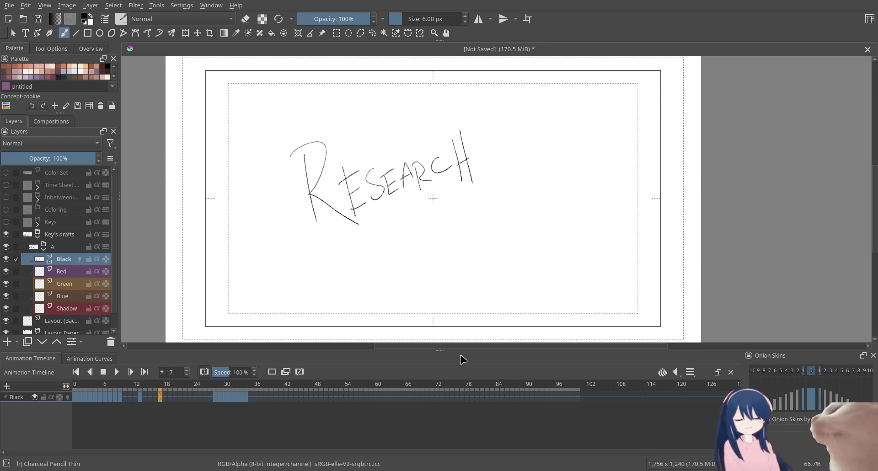
mouse_move(476, 256)
left_mouse_down()
mouse_move(476, 288)
mouse_move(464, 289)
left_mouse_up()
Finish the hand-lettered BRB note, then undo it along with a stray test stroke
left_click_drag(495, 261, 497, 290)
left_click_drag(492, 258, 518, 287)
mouse_move(521, 258)
left_mouse_down()
mouse_move(525, 294)
mouse_move(524, 263)
mouse_move(527, 287)
left_mouse_up()
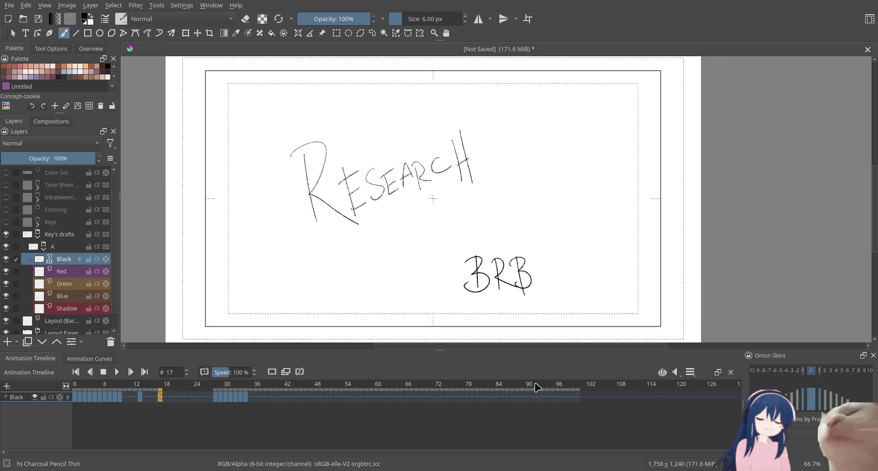
key("ctrl+z")
key("ctrl+z")
key("ctrl+z")
key("ctrl+z")
key("ctrl+z")
key("ctrl+z")
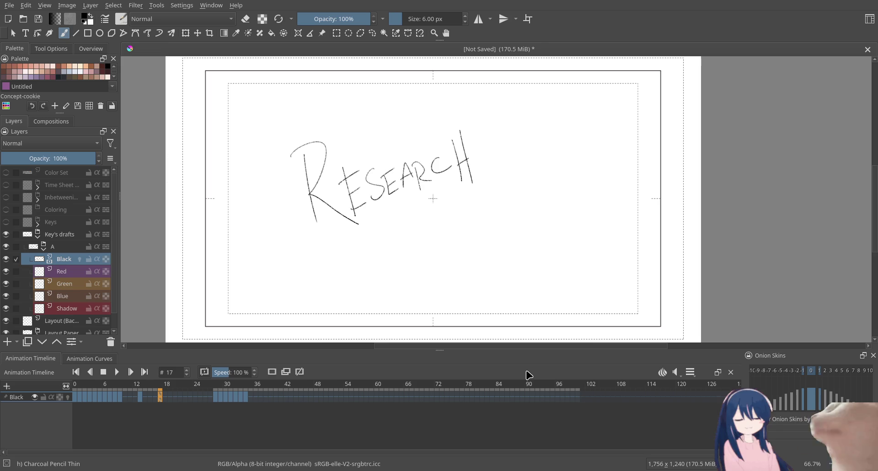
left_click_drag(483, 229, 509, 176)
key("ctrl+z")
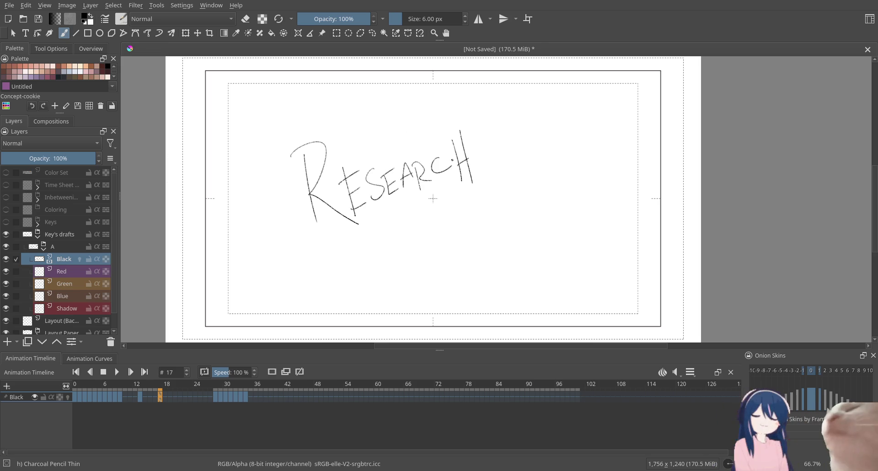
Replay the animation, return to frame 17, and begin lettering 'ING' after RESEARCH
left_click_drag(529, 233, 521, 218)
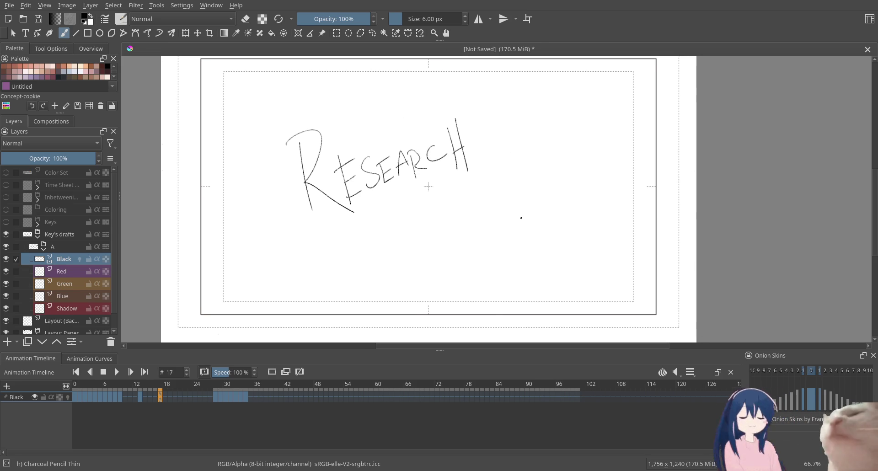
key("space")
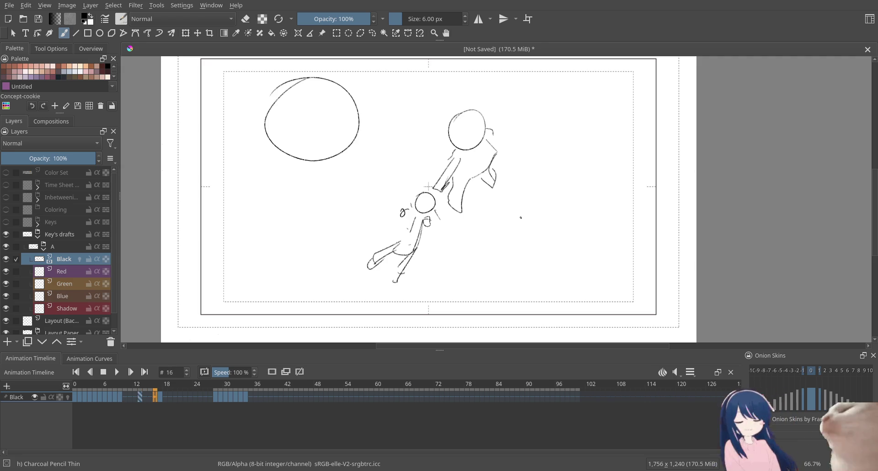
key("Left")
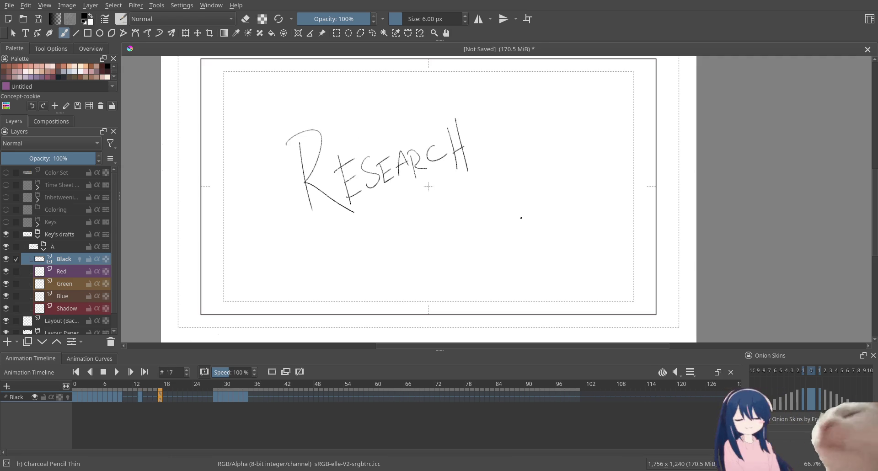
mouse_move(472, 157)
left_mouse_down()
mouse_move(487, 128)
mouse_move(509, 135)
mouse_move(512, 151)
left_mouse_up()
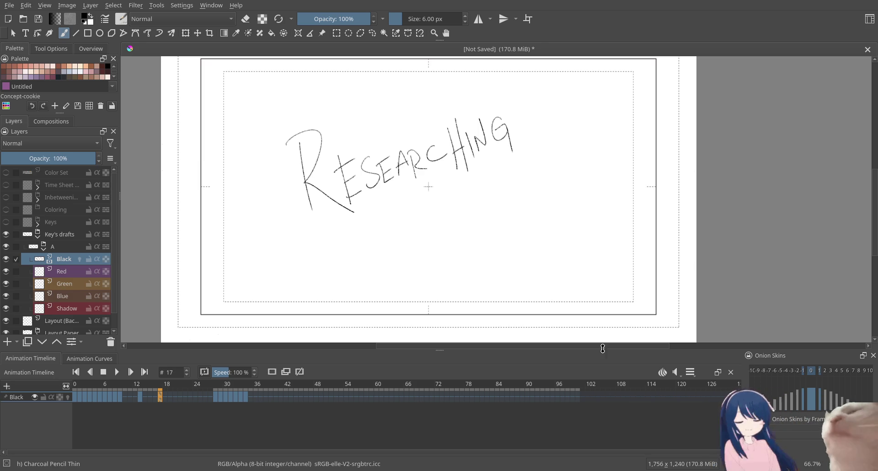
Wipe the RESEARCHING lettering off frame 17 with the large circular eraser
mouse_move(388, 69)
left_mouse_down()
mouse_move(429, 187)
mouse_move(567, 160)
left_mouse_up()
key("ctrl+z")
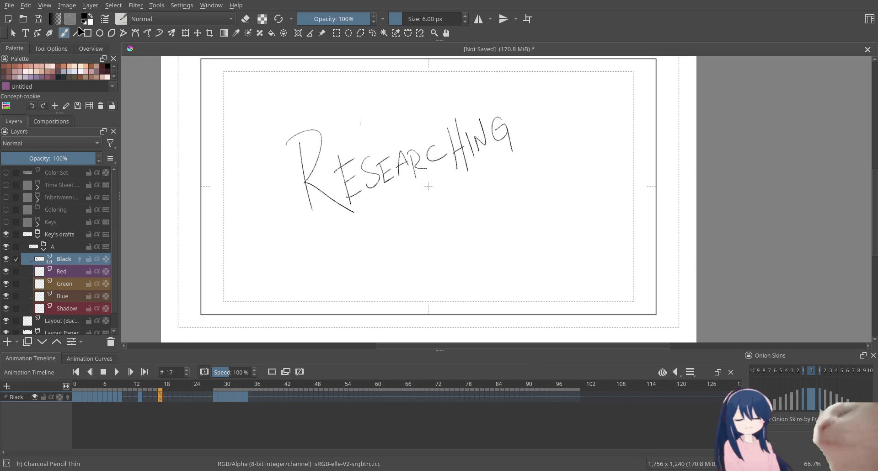
key("e")
mouse_move(495, 121)
left_mouse_down()
mouse_move(512, 157)
mouse_move(502, 137)
mouse_move(435, 141)
mouse_move(421, 220)
mouse_move(406, 224)
mouse_move(294, 95)
mouse_move(298, 156)
mouse_move(330, 241)
left_mouse_up()
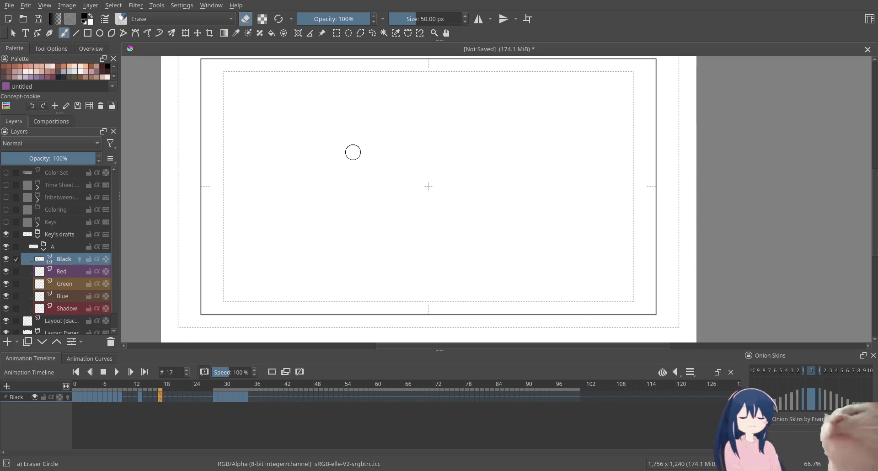
Turn erase mode off, go back to the thin charcoal pencil, and compare frame 16 before returning to 17
left_click(247, 19)
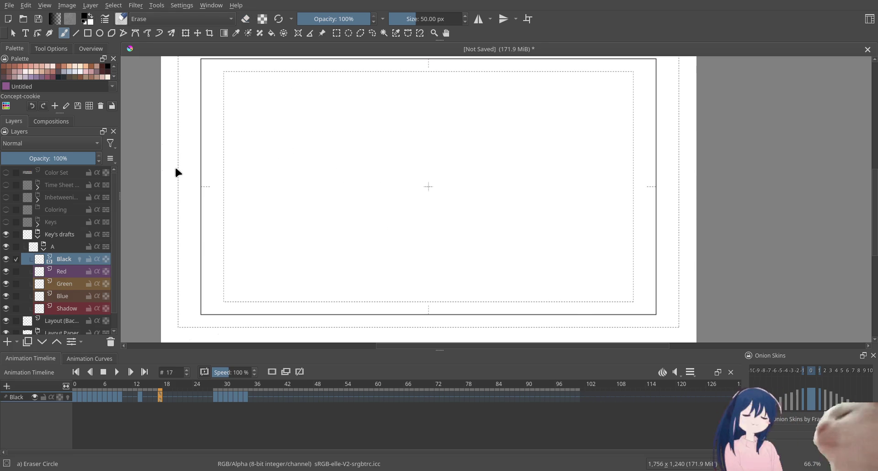
key("slash")
key("Left")
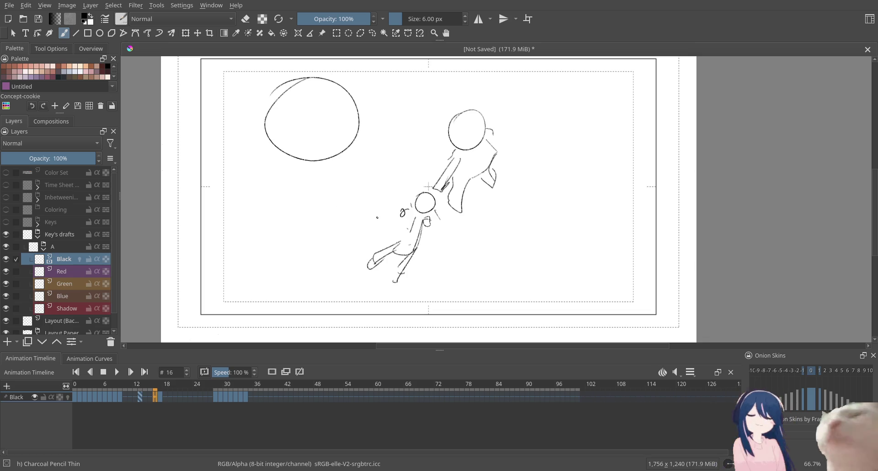
key("Right")
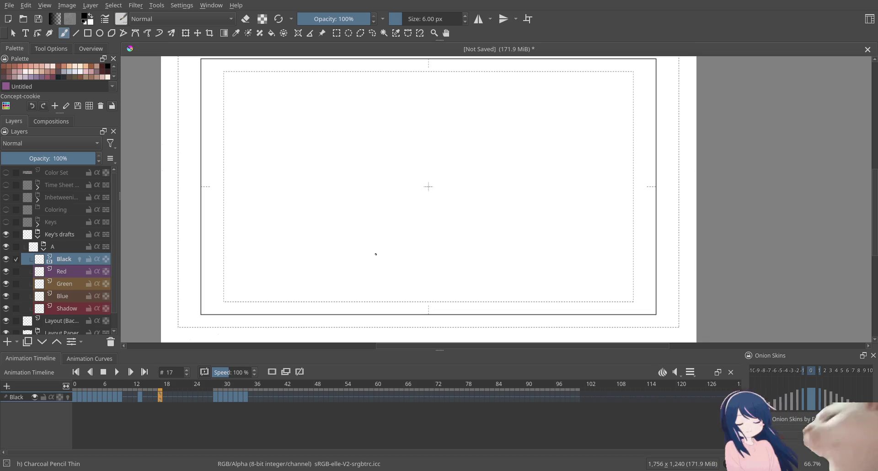
Sketch the head outline on frame 17, redrawing the arcs until the circle looks right
left_click_drag(347, 174, 400, 237)
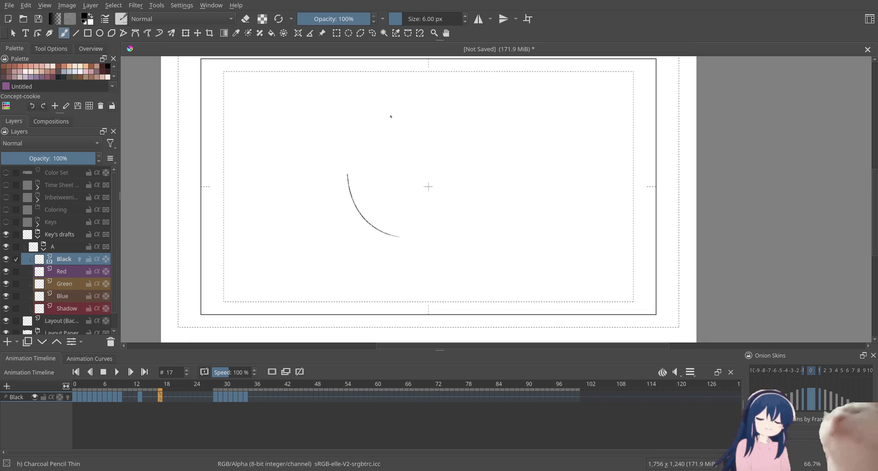
key("ctrl+z")
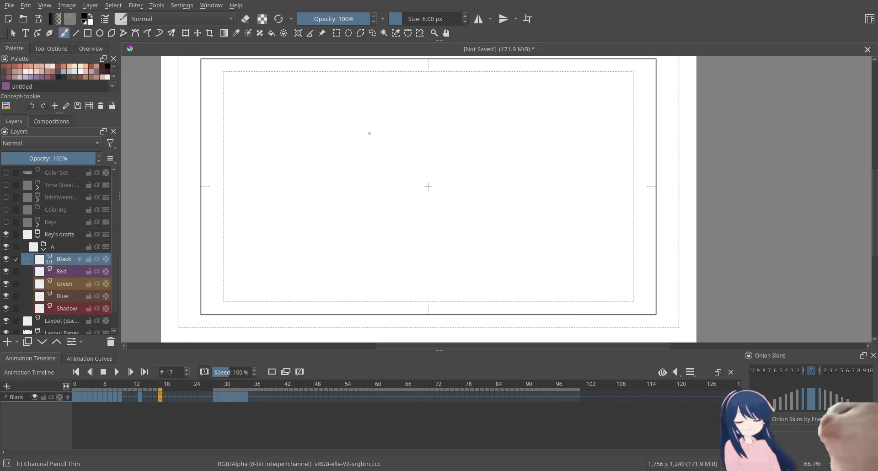
mouse_move(381, 94)
left_mouse_down()
mouse_move(399, 269)
mouse_move(480, 255)
left_mouse_up()
key("ctrl+z")
mouse_move(427, 275)
left_mouse_down()
mouse_move(496, 271)
mouse_move(526, 247)
mouse_move(549, 195)
left_mouse_up()
left_click_drag(548, 195, 415, 97)
key("ctrl+z")
key("ctrl+z")
left_click_drag(350, 157, 406, 82)
left_click_drag(374, 113, 520, 116)
left_click_drag(518, 255, 493, 86)
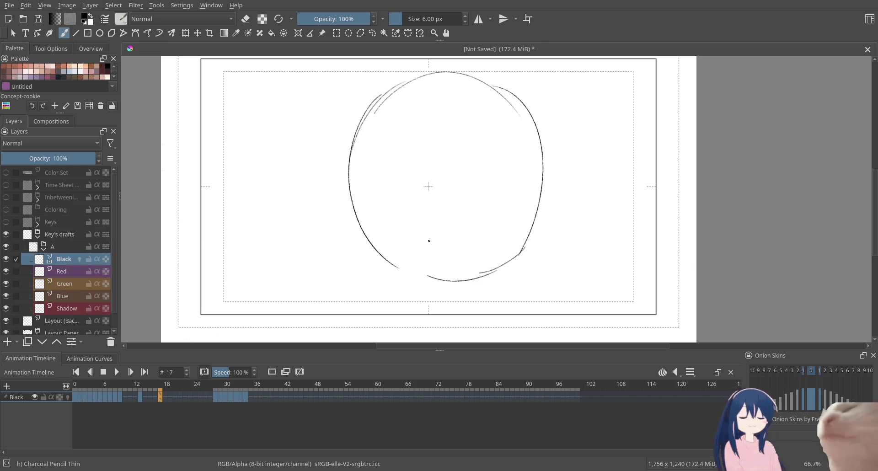
Add a vertical centre line, a horizontal eye line and the eyes
left_click_drag(447, 80, 434, 283)
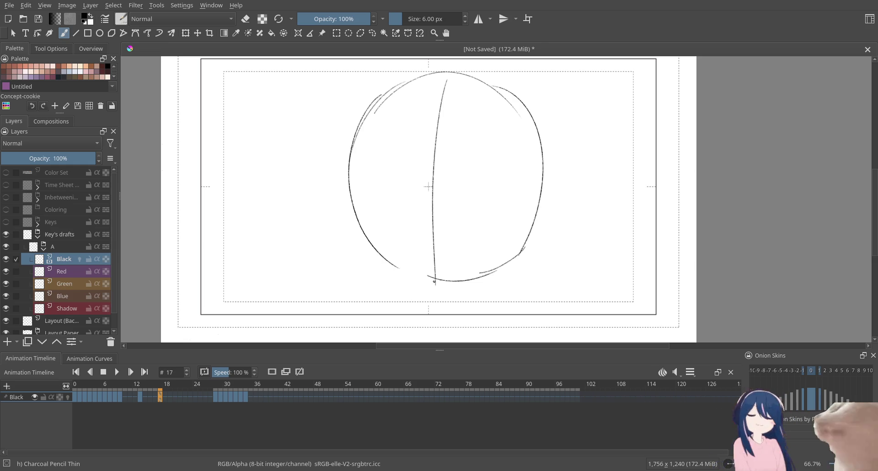
left_click_drag(358, 191, 532, 219)
mouse_move(455, 211)
left_mouse_down()
mouse_move(498, 200)
mouse_move(521, 209)
left_mouse_up()
mouse_move(474, 225)
left_mouse_down()
mouse_move(501, 225)
mouse_move(492, 205)
left_mouse_up()
mouse_move(400, 198)
left_mouse_down()
mouse_move(380, 182)
mouse_move(358, 188)
mouse_move(371, 209)
mouse_move(397, 214)
mouse_move(386, 196)
left_mouse_up()
key("ctrl+z")
Draw the mouth, nose and both shoulders, then move to frame 18
mouse_move(422, 256)
left_mouse_down()
mouse_move(457, 252)
mouse_move(445, 265)
mouse_move(449, 249)
mouse_move(454, 257)
mouse_move(429, 264)
left_mouse_up()
key("ctrl+z")
key("ctrl+z")
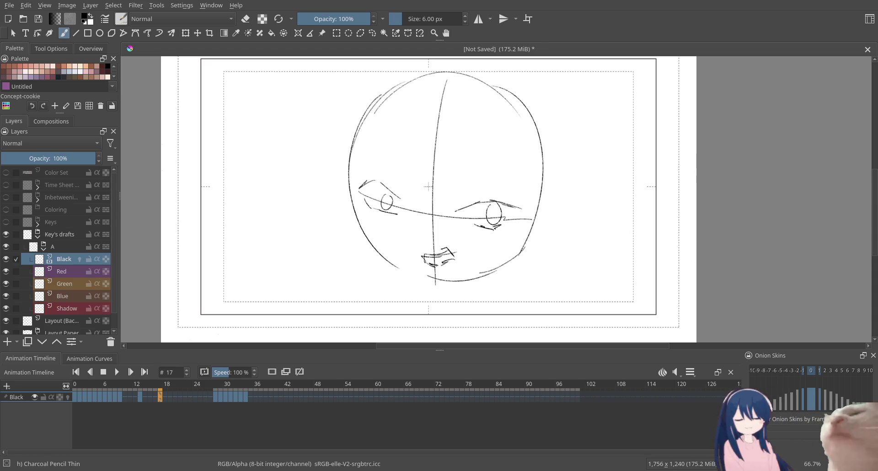
left_click_drag(414, 222, 410, 226)
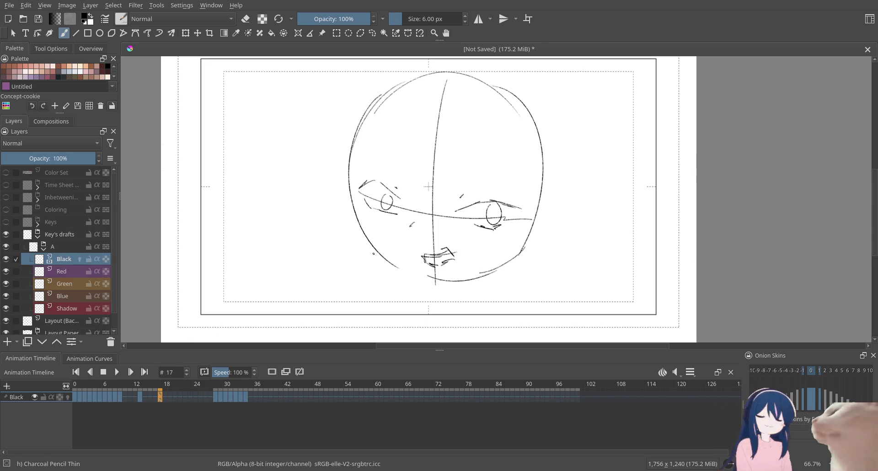
mouse_move(342, 195)
left_mouse_down()
mouse_move(317, 202)
mouse_move(228, 276)
left_mouse_up()
left_click_drag(533, 249, 553, 292)
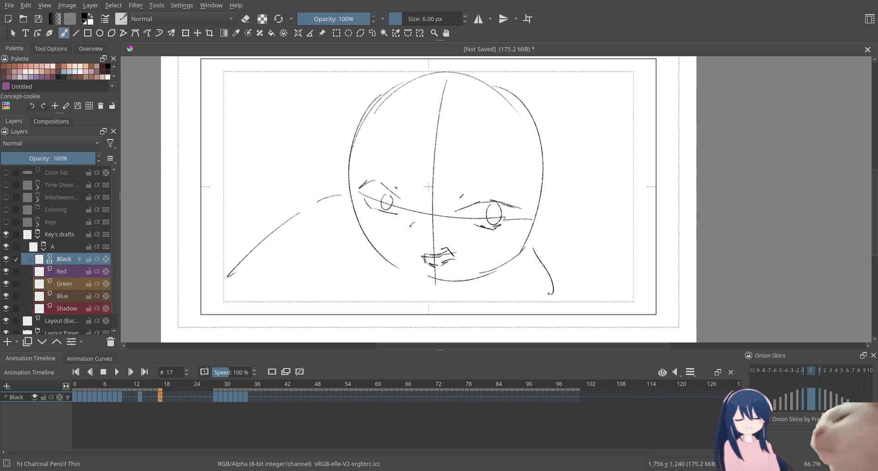
key("Left")
key("Right")
key("Right")
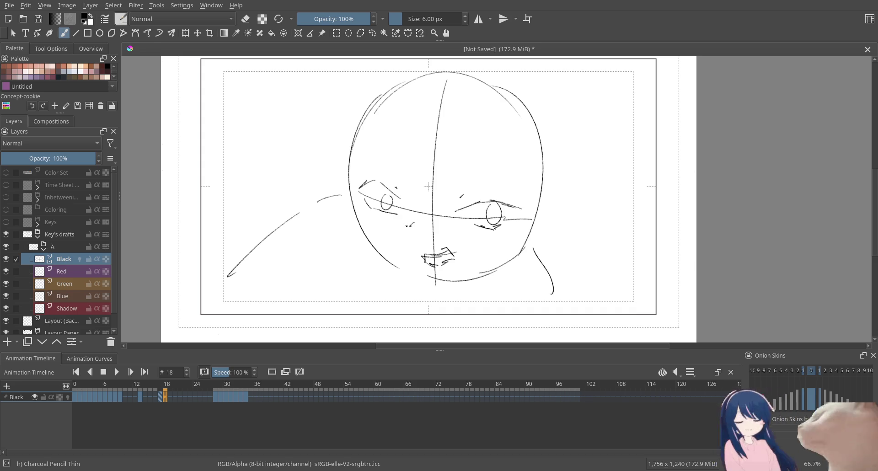
Clear frame 18 and sketch a head circle, a small ellipse, swoosh lines and torso lines
key("Delete")
left_click_drag(500, 156, 485, 128)
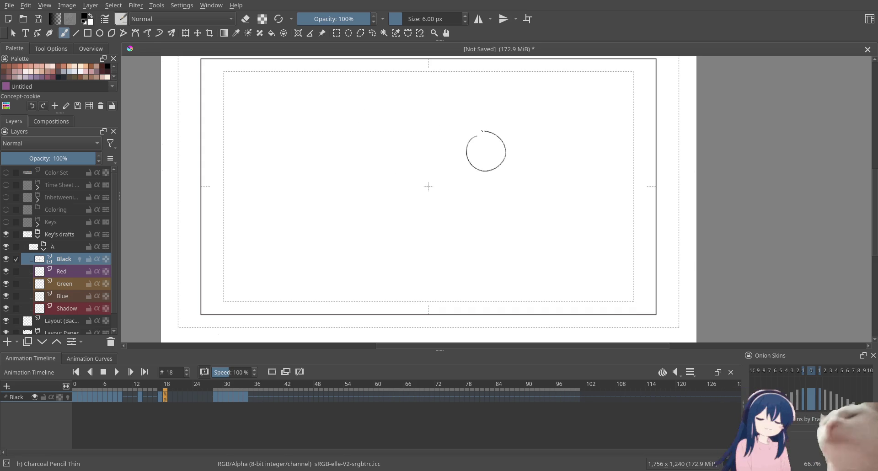
mouse_move(361, 157)
left_mouse_down()
mouse_move(413, 164)
mouse_move(403, 207)
mouse_move(419, 210)
left_mouse_up()
mouse_move(412, 197)
left_mouse_down()
mouse_move(461, 176)
mouse_move(470, 273)
left_mouse_up()
left_click_drag(486, 175, 521, 197)
left_click_drag(524, 204, 528, 220)
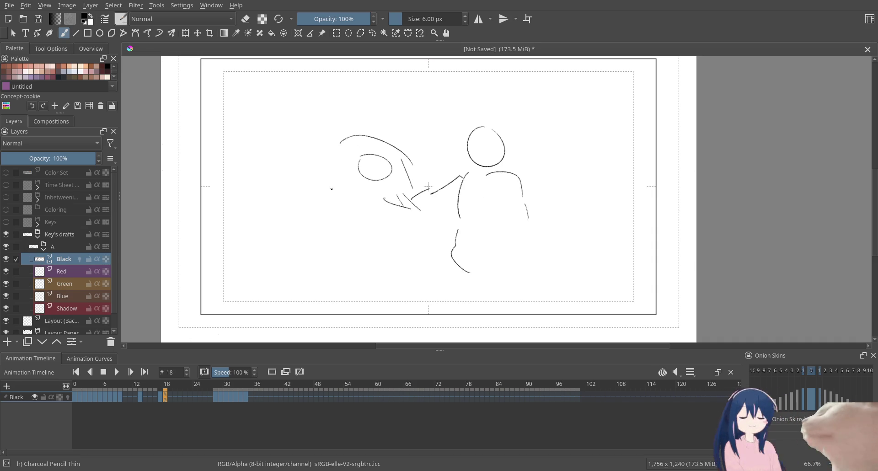
Try tall curves on the left and lines above the head, undoing the misdrawn strokes
left_click_drag(265, 240, 279, 147)
key("ctrl+z")
mouse_move(273, 217)
left_mouse_down()
mouse_move(294, 138)
mouse_move(260, 145)
left_mouse_up()
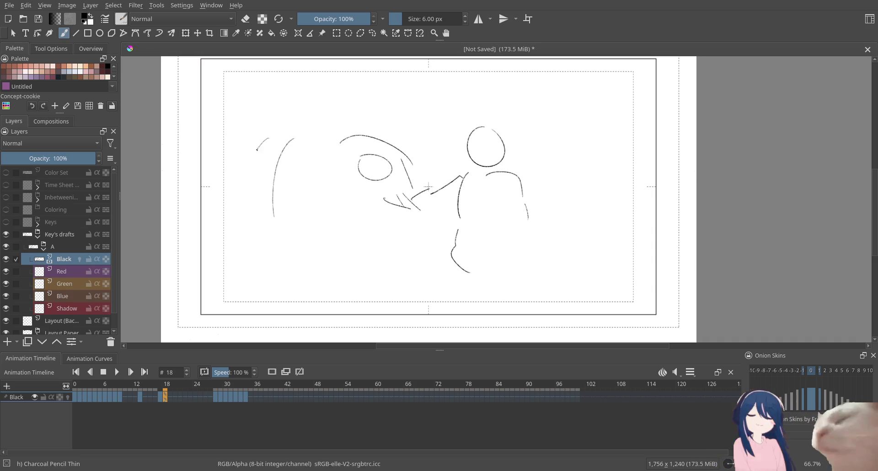
mouse_move(259, 204)
left_mouse_down()
mouse_move(280, 143)
mouse_move(353, 157)
mouse_move(325, 120)
mouse_move(277, 132)
left_mouse_up()
key("ctrl+z")
mouse_move(368, 151)
left_mouse_down()
mouse_move(303, 126)
mouse_move(284, 133)
mouse_move(289, 95)
mouse_move(243, 127)
mouse_move(273, 108)
mouse_move(282, 88)
mouse_move(286, 125)
mouse_move(248, 159)
left_mouse_up()
key("ctrl+z")
Hatch the horse's neck and draw its front leg down to the hoof
mouse_move(291, 124)
left_mouse_down()
mouse_move(258, 158)
mouse_move(256, 166)
mouse_move(267, 163)
mouse_move(254, 206)
left_mouse_up()
mouse_move(263, 160)
left_mouse_down()
mouse_move(258, 226)
mouse_move(268, 204)
left_mouse_up()
left_click_drag(275, 174, 262, 206)
left_click_drag(274, 162, 267, 176)
Sketch the horse's belly curve, rear lines, a small loop and chest strokes
left_click_drag(336, 165, 374, 186)
left_click_drag(408, 175, 418, 189)
left_click_drag(391, 160, 419, 176)
left_click_drag(374, 196, 415, 188)
left_click_drag(337, 173, 371, 198)
left_click_drag(342, 158, 352, 156)
mouse_move(349, 164)
left_mouse_down()
mouse_move(382, 183)
mouse_move(414, 181)
mouse_move(400, 145)
mouse_move(347, 136)
mouse_move(419, 173)
left_mouse_up()
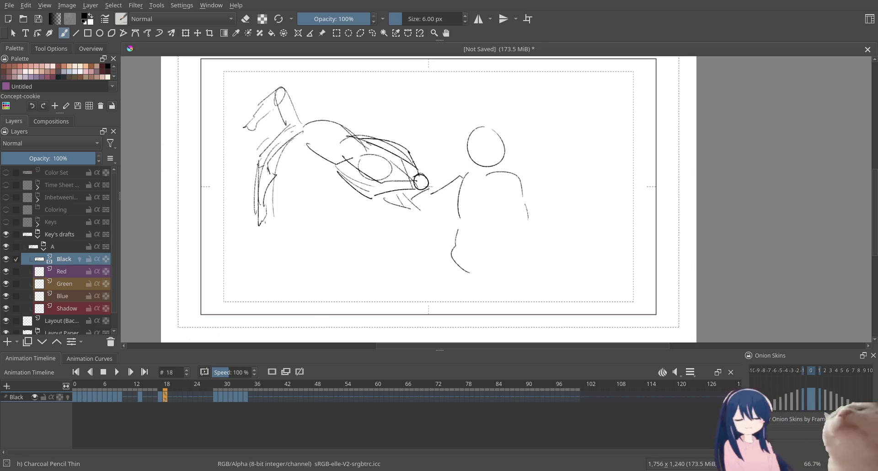
Compare neighbouring frames, then extend the right figure's arm and lower body on frame 18
key("space")
key("space")
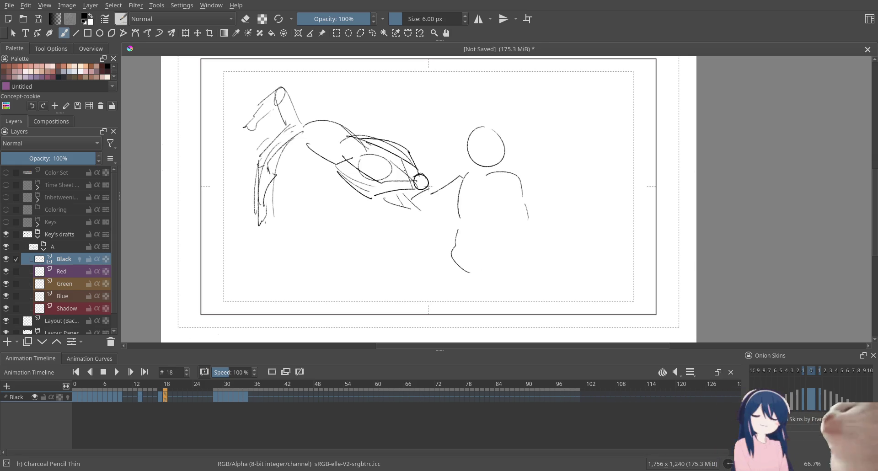
key("period")
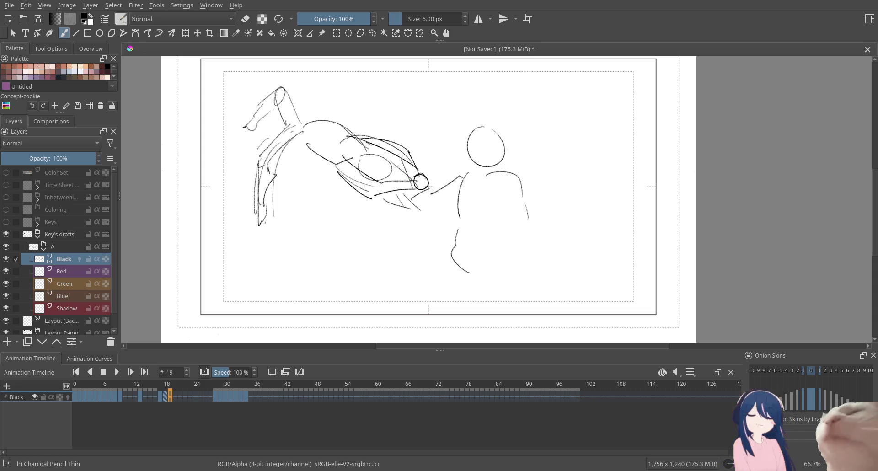
key("comma")
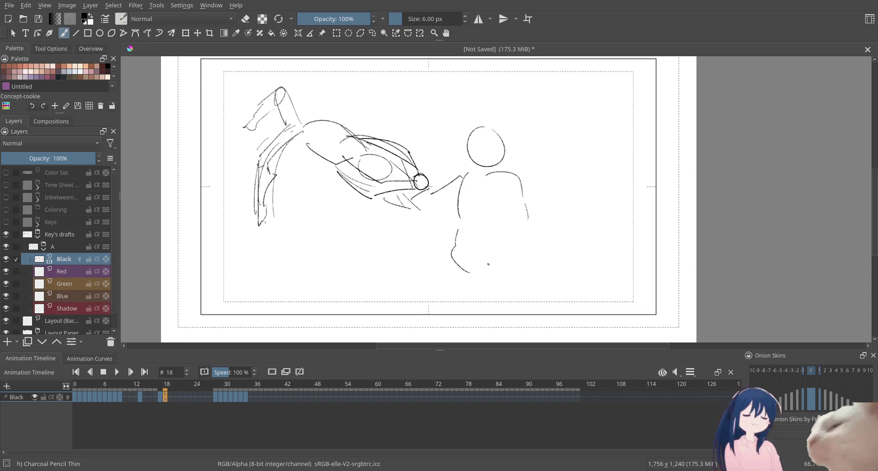
left_click_drag(471, 277, 491, 272)
mouse_move(526, 202)
left_mouse_down()
mouse_move(552, 229)
mouse_move(523, 223)
left_mouse_up()
mouse_move(512, 184)
left_mouse_down()
mouse_move(516, 225)
mouse_move(549, 246)
mouse_move(556, 239)
left_mouse_up()
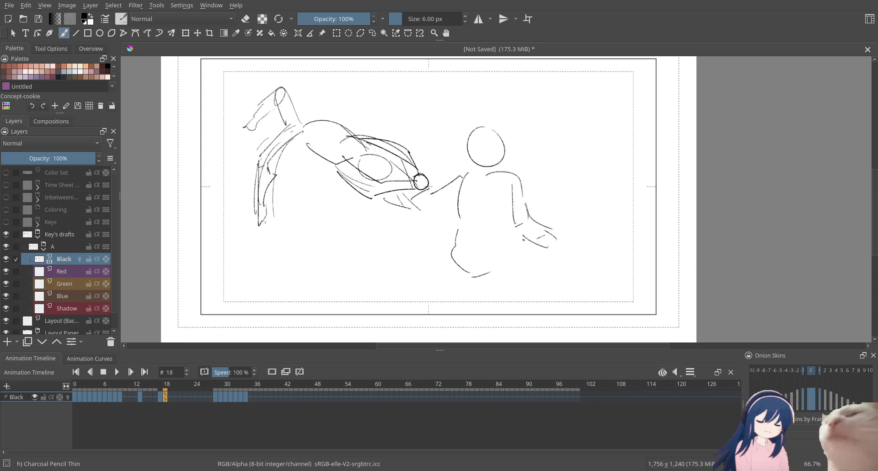
key("Right")
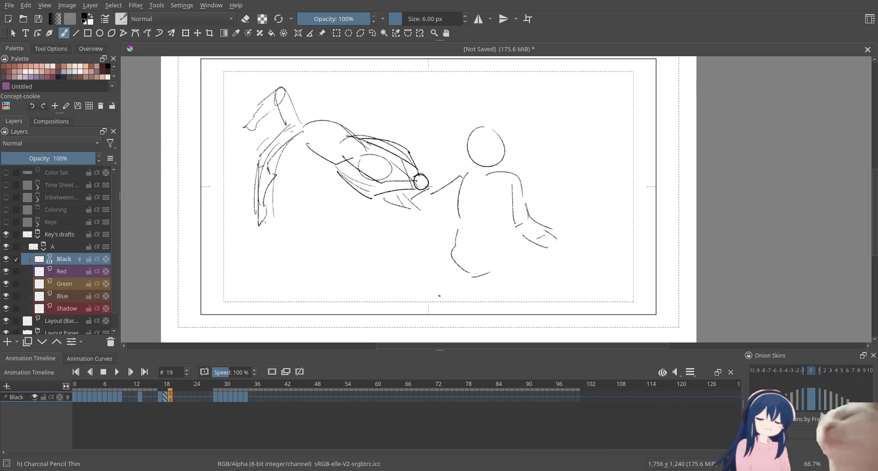
Clear frame 19, sketch a trial head and body, then undo it all
key("Delete")
mouse_move(440, 190)
left_mouse_down()
mouse_move(457, 174)
mouse_move(398, 246)
left_mouse_up()
key("ctrl+z")
key("ctrl+z")
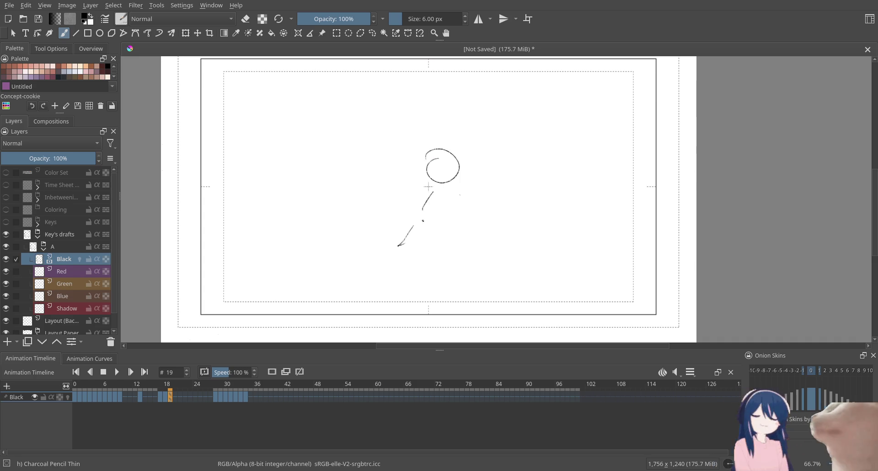
mouse_move(400, 171)
left_mouse_down()
mouse_move(426, 194)
mouse_move(396, 158)
mouse_move(425, 193)
left_mouse_up()
mouse_move(391, 160)
left_mouse_down()
mouse_move(400, 153)
mouse_move(384, 155)
left_mouse_up()
mouse_move(418, 117)
left_mouse_down()
mouse_move(426, 121)
mouse_move(414, 153)
left_mouse_up()
mouse_move(430, 124)
left_mouse_down()
mouse_move(405, 156)
mouse_move(428, 123)
left_mouse_up()
mouse_move(389, 130)
left_mouse_down()
mouse_move(379, 159)
mouse_move(432, 121)
left_mouse_up()
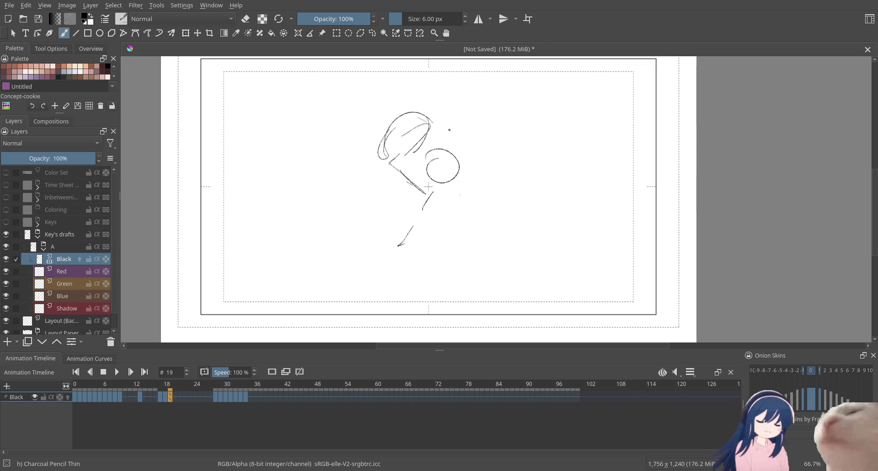
key("ctrl+z")
key("ctrl+z")
key("ctrl+z")
key("ctrl+z")
key("ctrl+z")
key("ctrl+z")
key("ctrl+z")
key("ctrl+z")
key("ctrl+z")
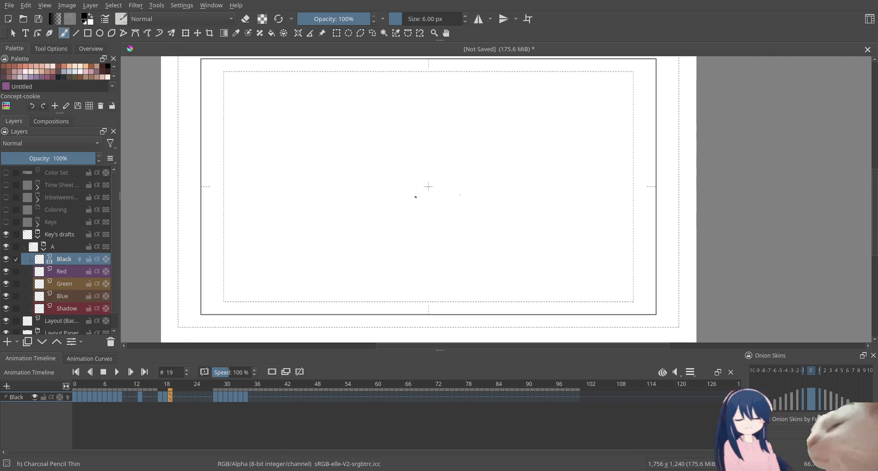
Add two long arcs across the top of the frame 18 sketch
key("Left")
left_click_drag(335, 86, 455, 93)
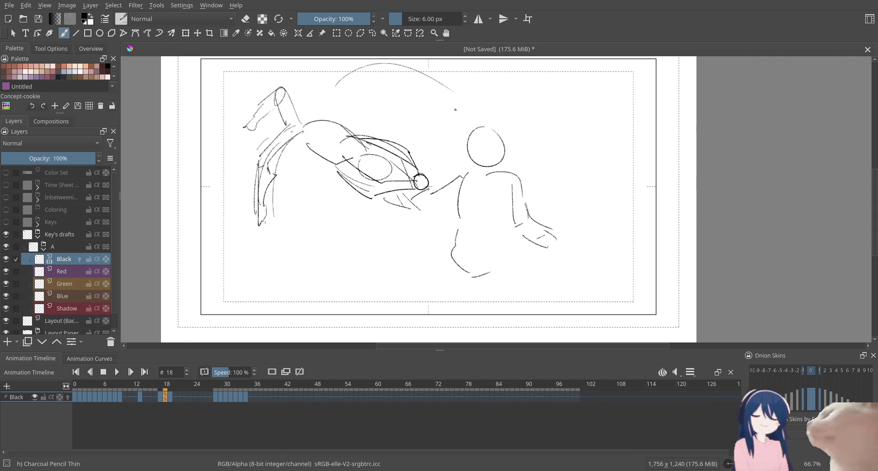
left_click_drag(339, 88, 466, 95)
Flip between frames 17 and 18 to compare, ending on blank frame 19
key("Left")
key("Right")
key("Left")
key("Right")
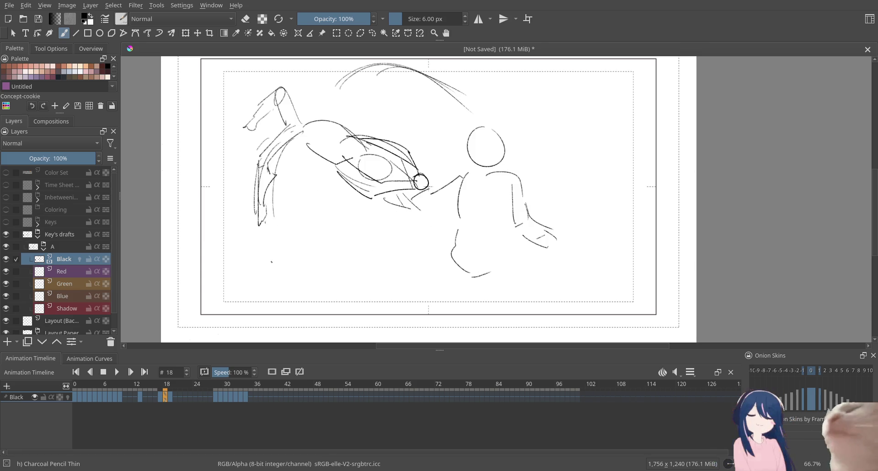
key("Left")
key("Right")
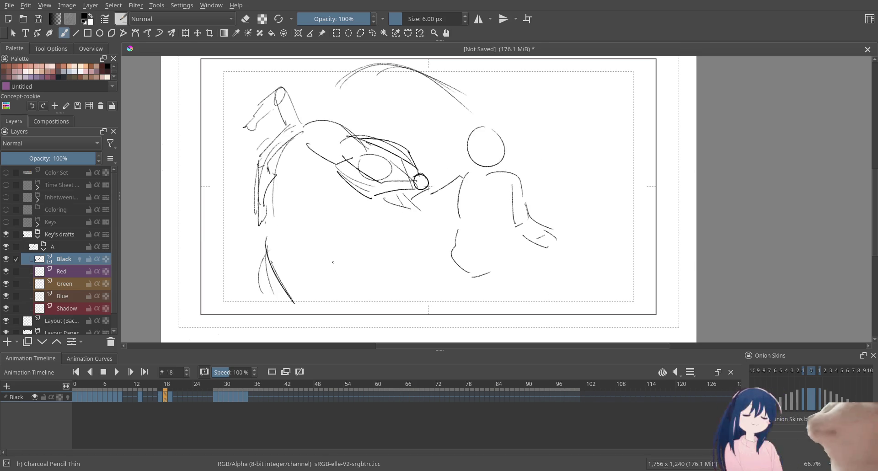
key("Left")
key("Right")
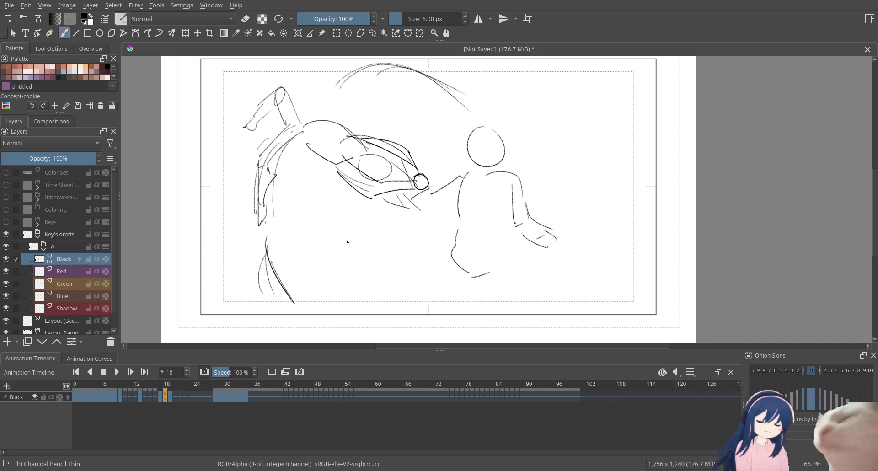
key("Left")
key("Right")
key("Right")
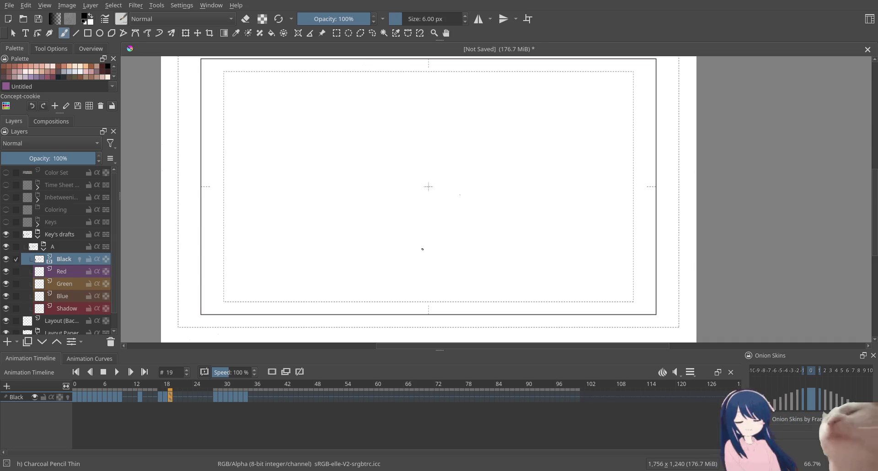
Start the frame 19 head profile with long left curves, a central curve and chin hook
left_click_drag(325, 73, 369, 152)
left_click_drag(396, 294, 466, 225)
left_click_drag(274, 93, 344, 200)
mouse_move(373, 167)
left_mouse_down()
mouse_move(376, 234)
mouse_move(389, 271)
left_mouse_up()
left_click_drag(434, 224, 476, 176)
Add upper swept diagonals, the neck line and the back-of-head curve on frame 19
mouse_move(382, 73)
left_mouse_down()
mouse_move(451, 139)
mouse_move(428, 118)
left_mouse_up()
mouse_move(289, 104)
left_mouse_down()
mouse_move(384, 163)
mouse_move(388, 185)
mouse_move(374, 239)
mouse_move(387, 266)
left_mouse_up()
left_click_drag(446, 220, 475, 187)
left_click_drag(390, 95, 439, 118)
left_click_drag(381, 91, 399, 107)
mouse_move(451, 200)
left_mouse_down()
mouse_move(363, 81)
mouse_move(401, 127)
left_mouse_up()
Flip back and forth between frames 18–20 to check the new sketch
key("period")
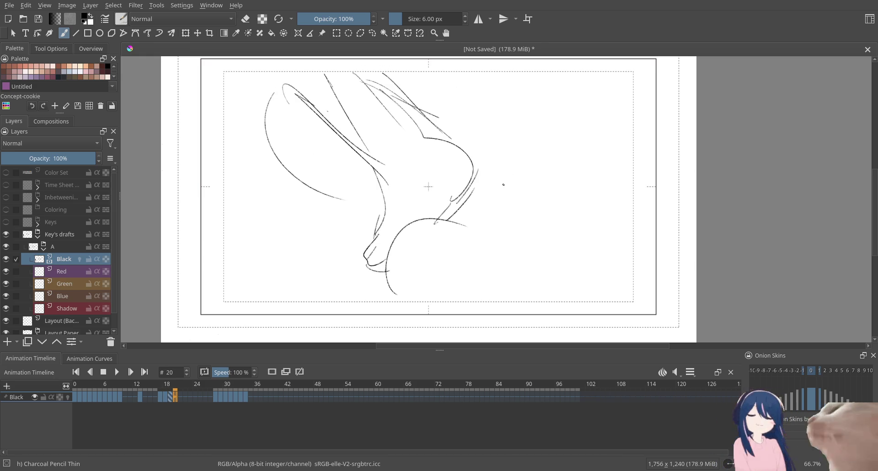
key("comma")
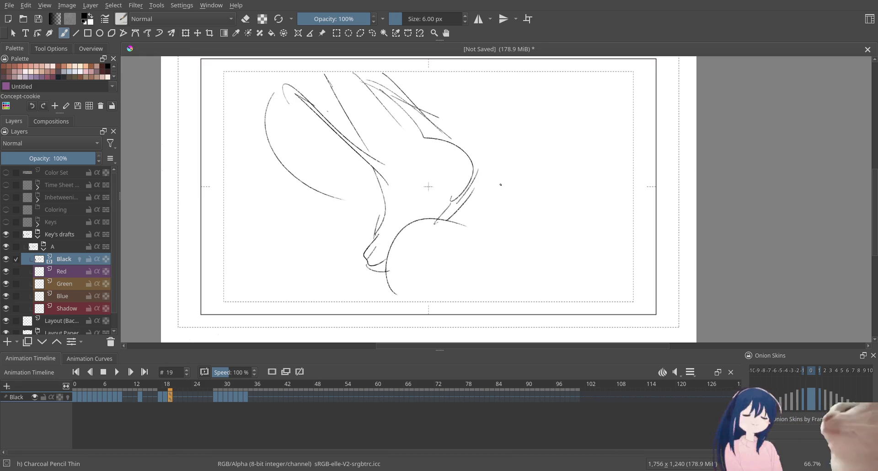
key("comma")
key("period")
key("period")
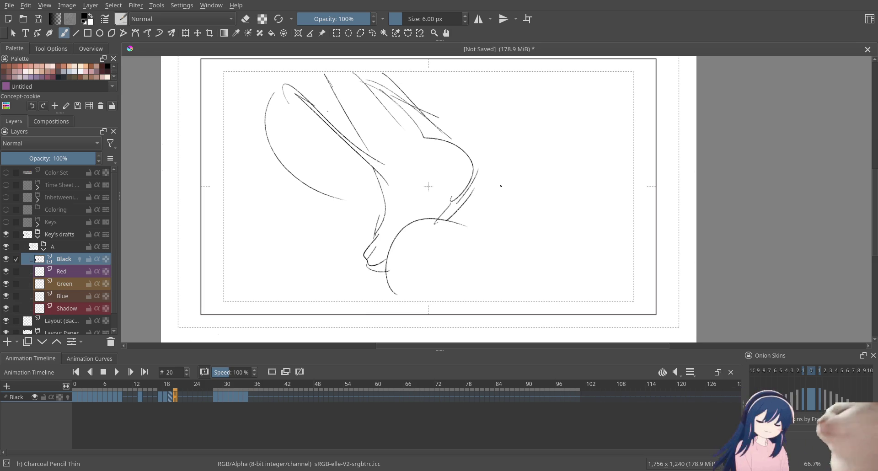
key("comma")
key("period")
key("comma")
key("period")
key("comma")
key("comma")
key("period")
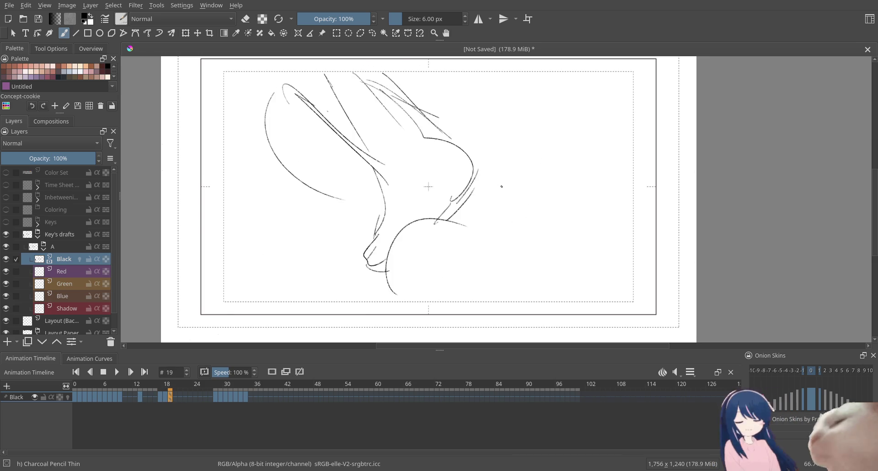
key("comma")
key("comma")
key("period")
key("period")
key("period")
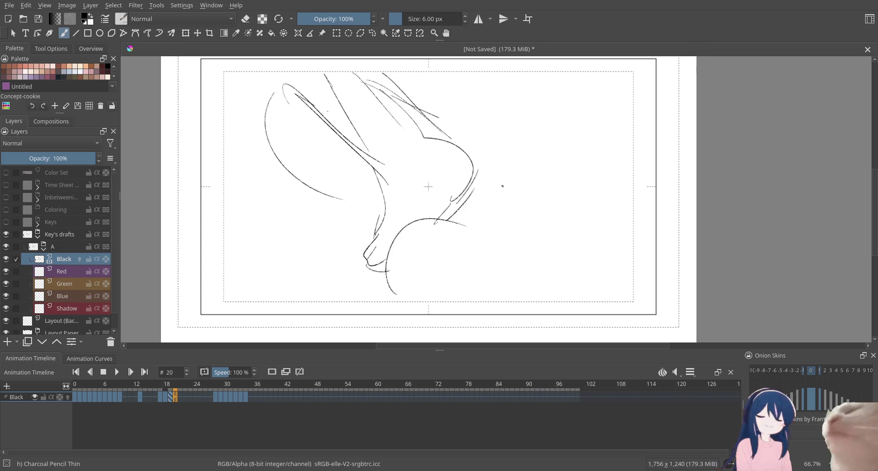
key("comma")
key("period")
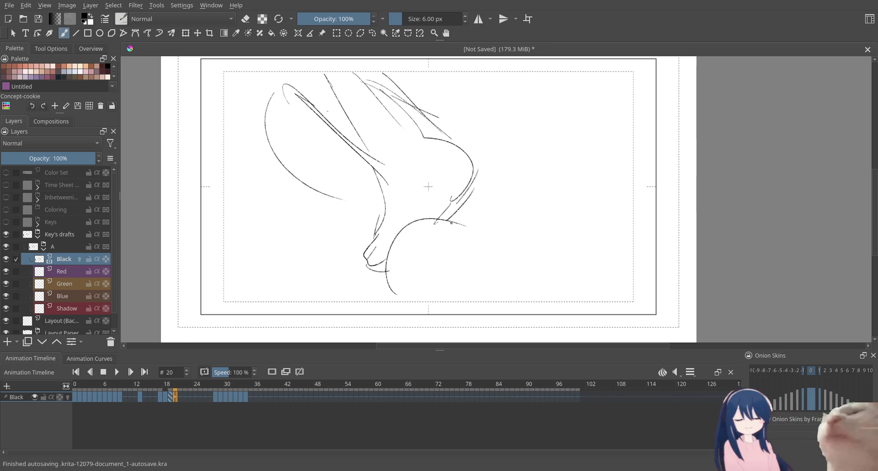
key("space")
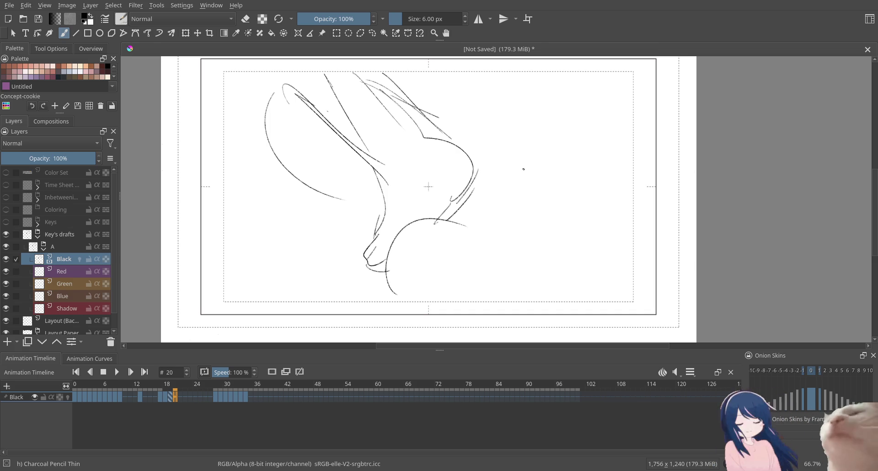
key("Delete")
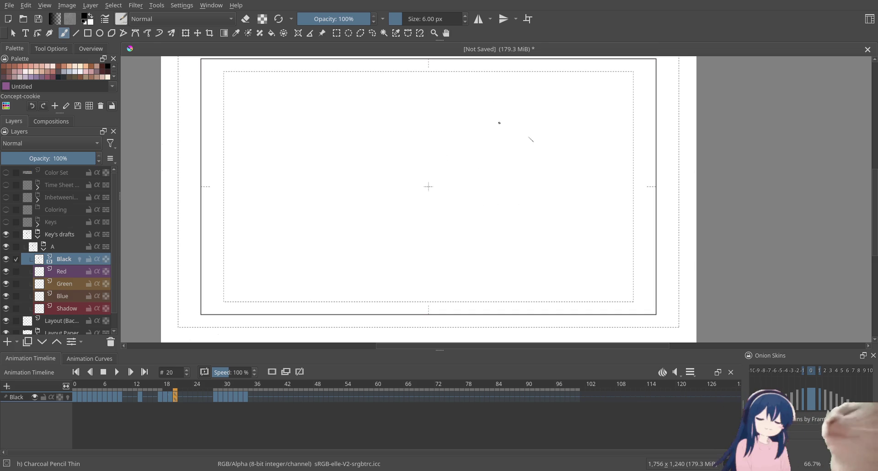
key("ctrl+z")
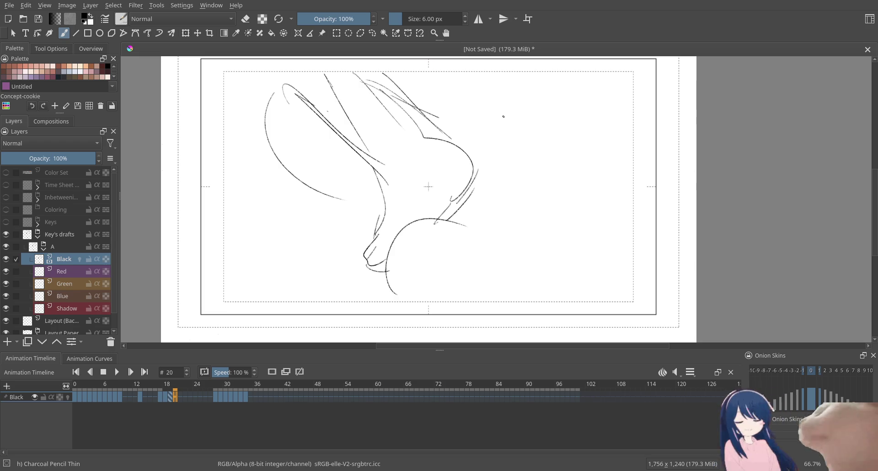
mouse_move(512, 86)
left_mouse_down()
mouse_move(545, 209)
mouse_move(530, 211)
left_mouse_up()
Try closing the head oval and drawing neck strokes on frame 20, undoing each attempt
mouse_move(476, 118)
left_mouse_down()
mouse_move(473, 207)
mouse_move(503, 210)
left_mouse_up()
key("ctrl+z")
mouse_move(552, 83)
left_mouse_down()
mouse_move(532, 213)
mouse_move(521, 211)
mouse_move(525, 274)
left_mouse_up()
key("ctrl+z")
key("ctrl+z")
left_click_drag(507, 212, 486, 264)
left_click_drag(486, 265, 482, 277)
key("ctrl+z")
key("ctrl+z")
mouse_move(492, 219)
left_mouse_down()
mouse_move(503, 225)
mouse_move(488, 281)
left_mouse_up()
Draw the back-of-neck and right neck lines plus bottom-left hatching, then move to frame 21
key("ctrl+z")
left_click_drag(453, 168, 585, 151)
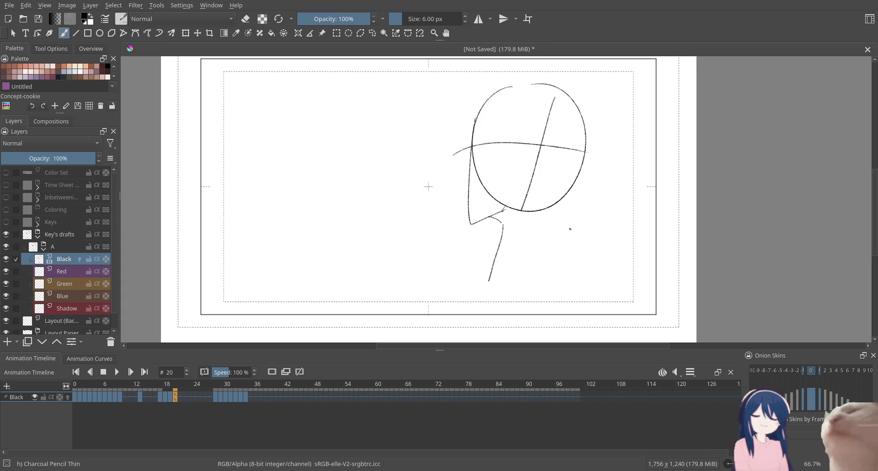
left_click_drag(579, 182, 562, 239)
left_click_drag(571, 251, 582, 284)
key("ctrl+z")
left_click_drag(563, 233, 577, 289)
left_click_drag(577, 292, 583, 310)
left_click_drag(473, 310, 436, 319)
left_click_drag(477, 290, 442, 309)
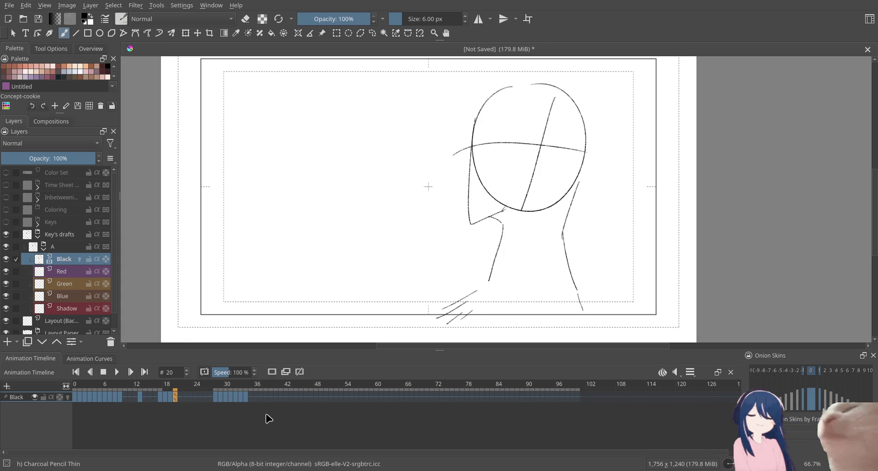
left_click(180, 397)
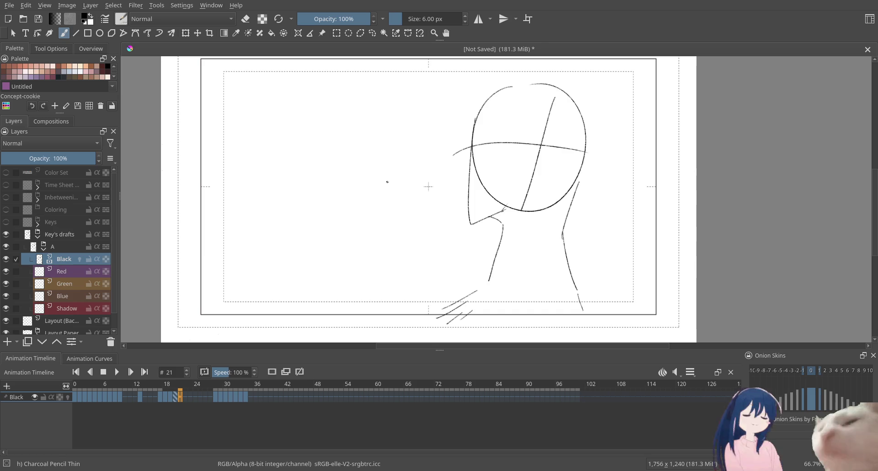
Clear frame 21 and sketch a circle head, wavy shoulder line and down-curving arm
key("period")
key("comma")
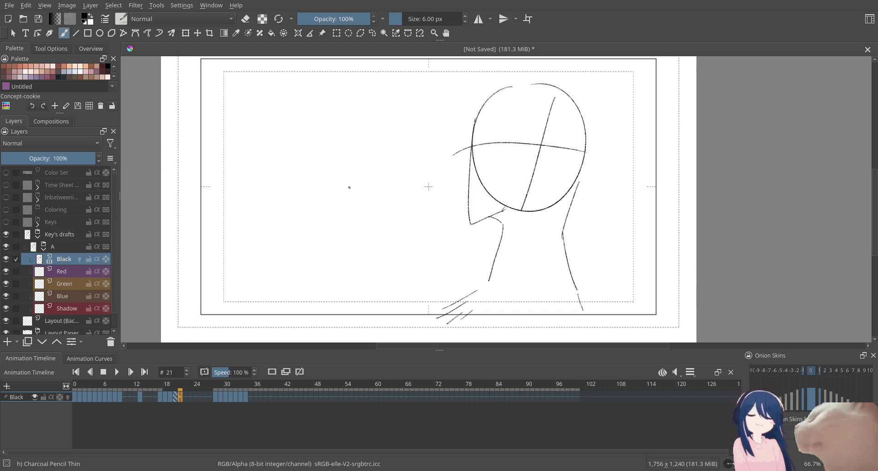
key("Delete")
key("ctrl+z")
mouse_move(434, 100)
left_mouse_down()
mouse_move(405, 131)
mouse_move(447, 145)
mouse_move(428, 113)
left_mouse_up()
left_click_drag(304, 188, 416, 184)
key("ctrl+z")
mouse_move(325, 201)
left_mouse_down()
mouse_move(418, 182)
mouse_move(404, 229)
mouse_move(390, 225)
left_mouse_up()
left_click_drag(394, 214, 318, 223)
Add top-left arcs and two long sweeping curves at left, then step to frame 22
left_click_drag(224, 106, 293, 137)
key("ctrl+z")
left_click_drag(219, 134, 288, 135)
left_click_drag(265, 189, 291, 163)
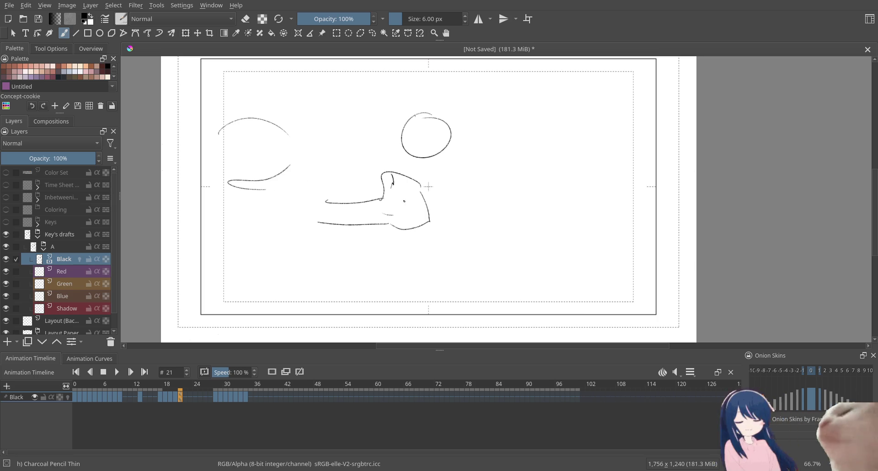
left_click_drag(325, 205, 202, 204)
mouse_move(334, 219)
left_mouse_down()
mouse_move(268, 214)
mouse_move(215, 234)
mouse_move(195, 201)
mouse_move(219, 186)
left_mouse_up()
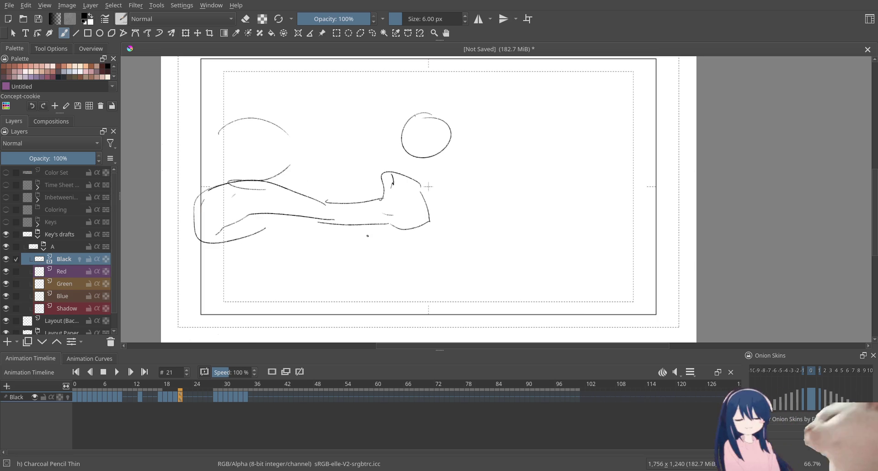
key("Left")
key("Right")
key("Right")
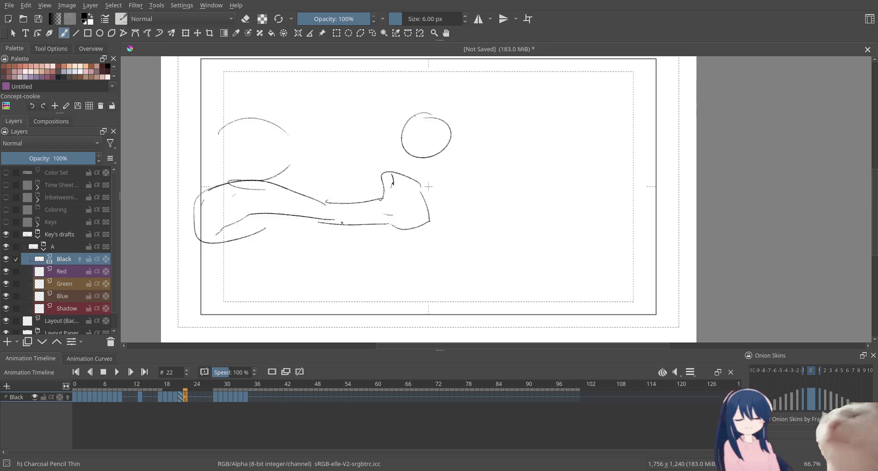
key("Right")
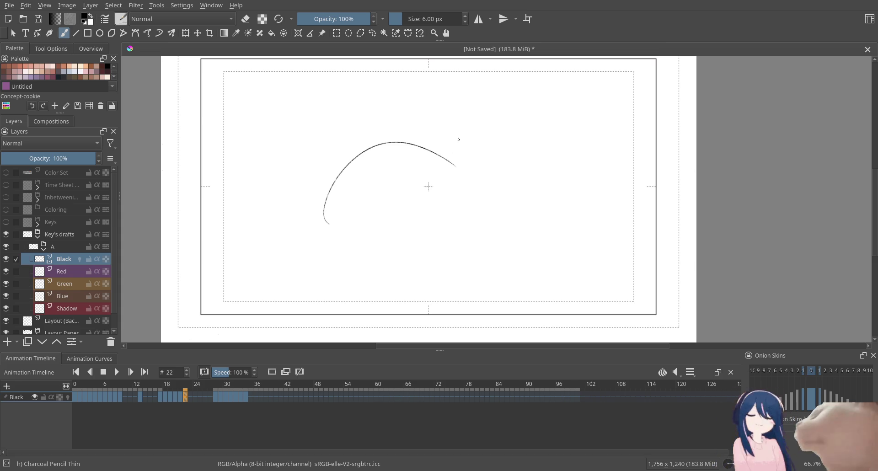
Fill frame 22 with a round mass of curved hair strokes on both sides
left_click_drag(453, 157, 475, 205)
mouse_move(381, 170)
left_mouse_down()
mouse_move(368, 260)
mouse_move(360, 264)
left_mouse_up()
left_click_drag(345, 202, 343, 242)
left_click_drag(384, 144, 336, 202)
mouse_move(474, 176)
left_mouse_down()
mouse_move(419, 275)
mouse_move(380, 208)
left_mouse_up()
left_click_drag(428, 161, 406, 260)
left_click_drag(366, 126, 331, 256)
left_click_drag(329, 163, 316, 260)
left_click_drag(356, 155, 320, 262)
left_click_drag(342, 169, 339, 273)
mouse_move(471, 194)
left_mouse_down()
mouse_move(476, 242)
mouse_move(471, 204)
left_mouse_up()
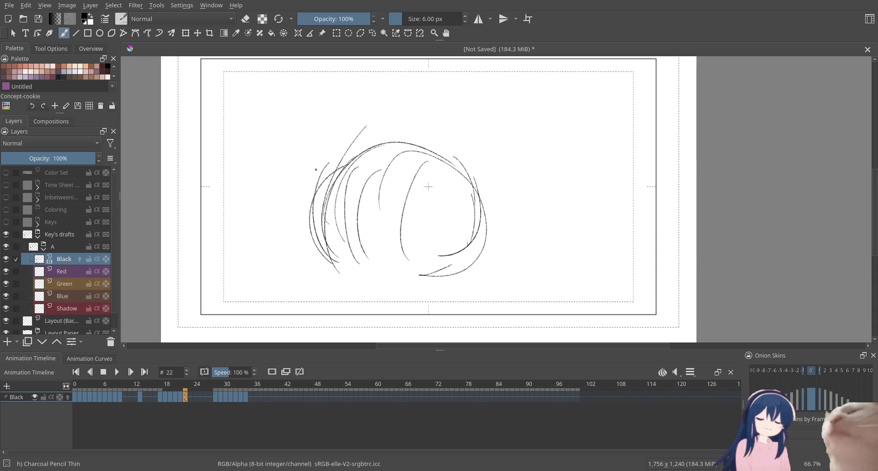
Draw two overlapping loops on top of the hair, then advance to frame 23
mouse_move(402, 126)
left_mouse_down()
mouse_move(297, 137)
mouse_move(405, 124)
left_mouse_up()
left_click_drag(450, 145, 444, 96)
mouse_move(386, 120)
left_mouse_down()
mouse_move(446, 94)
mouse_move(459, 112)
left_mouse_up()
key("Right")
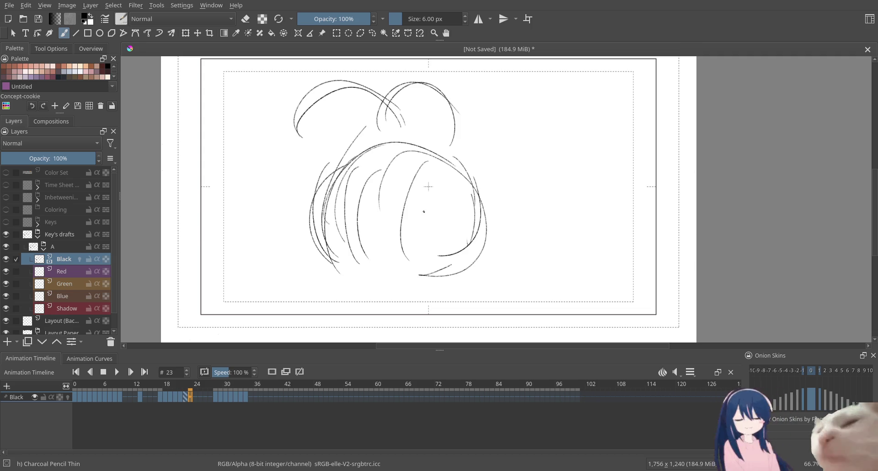
Sketch shoulder, arm curve and torso lines on frame 23 after undoing two false-start strokes
left_click_drag(464, 180, 491, 179)
key("ctrl+z")
mouse_move(446, 144)
left_mouse_down()
mouse_move(429, 174)
mouse_move(498, 206)
mouse_move(498, 265)
left_mouse_up()
key("ctrl+z")
key("ctrl+z")
mouse_move(421, 217)
left_mouse_down()
mouse_move(473, 209)
mouse_move(485, 279)
mouse_move(500, 259)
left_mouse_up()
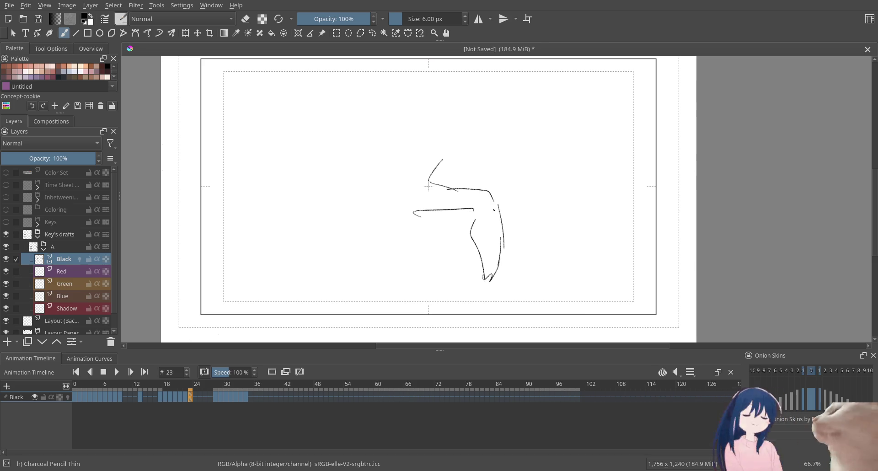
mouse_move(408, 191)
left_mouse_down()
mouse_move(411, 238)
mouse_move(386, 289)
left_mouse_up()
Redraw the leg as a longer down-left stroke, add strokes near the top, then undo them
key("ctrl+z")
left_click_drag(407, 248, 378, 290)
key("ctrl+z")
mouse_move(411, 239)
left_mouse_down()
mouse_move(346, 281)
mouse_move(336, 264)
mouse_move(366, 252)
mouse_move(400, 196)
mouse_move(405, 145)
mouse_move(453, 164)
mouse_move(480, 163)
left_mouse_up()
left_click_drag(427, 153, 471, 157)
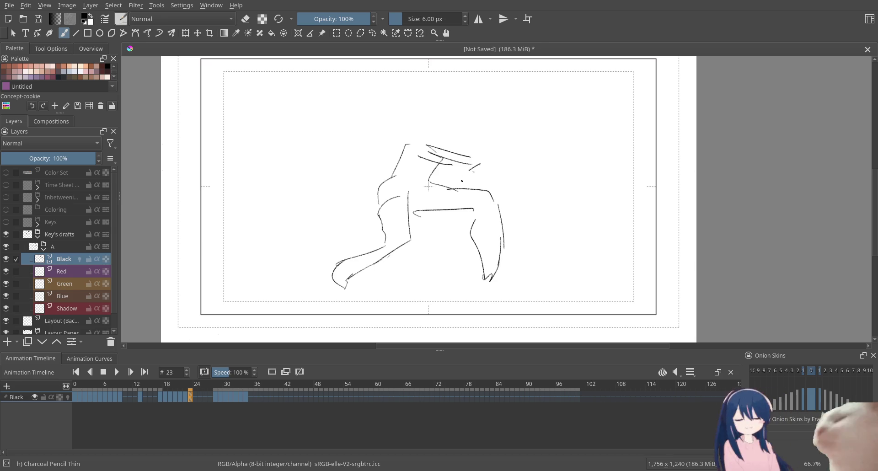
key("ctrl+z")
key("ctrl+z")
key("ctrl+z")
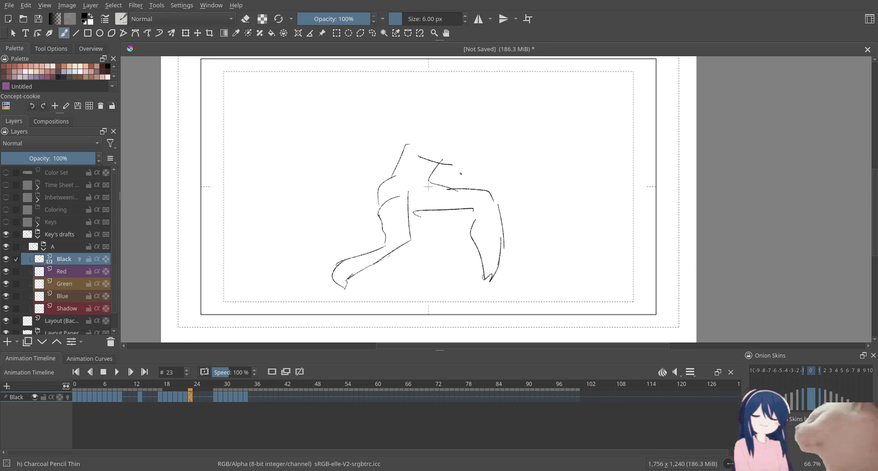
key("ctrl+z")
key("ctrl+z")
key("ctrl+z")
key("ctrl+z")
key("ctrl+z")
key("ctrl+z")
key("ctrl+z")
key("ctrl+z")
key("ctrl+z")
key("ctrl+z")
key("ctrl+z")
key("ctrl+z")
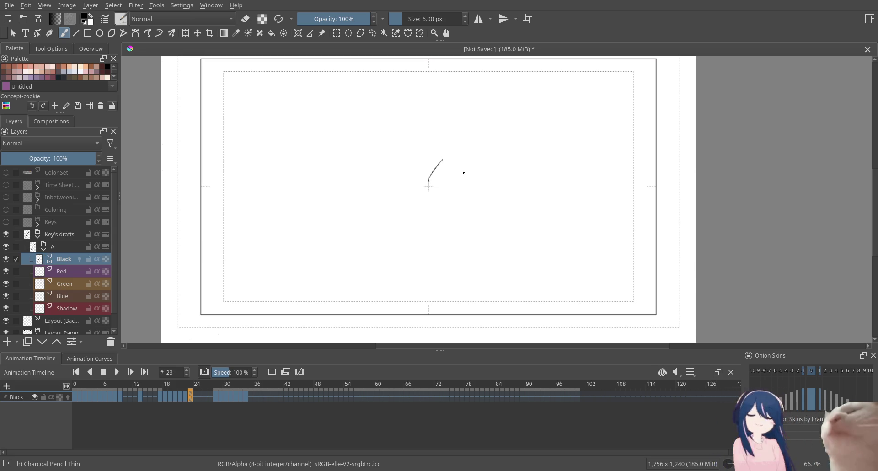
Restore the hair sketch, then repeatedly draw and undo a head circle and lines through it
key("ctrl+shift+z")
key("ctrl+shift+z")
key("ctrl+shift+z")
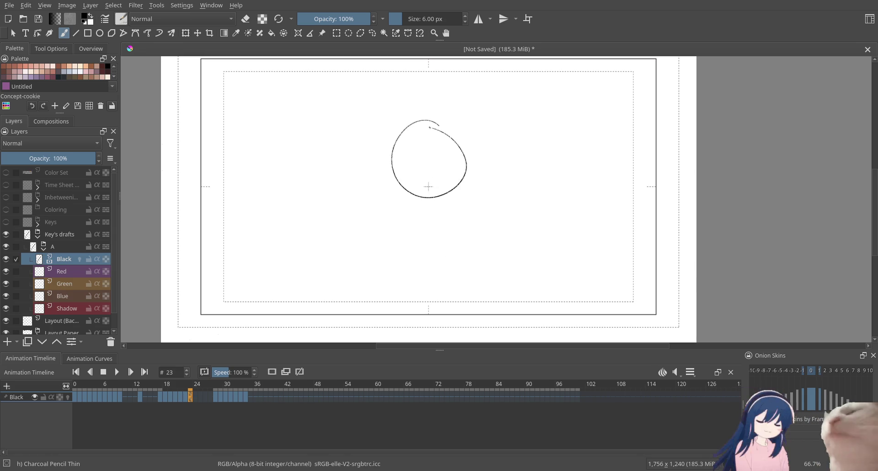
left_click_drag(439, 110, 466, 131)
key("ctrl+z")
mouse_move(413, 120)
left_mouse_down()
mouse_move(472, 165)
mouse_move(448, 147)
left_mouse_up()
key("ctrl+z")
left_click_drag(434, 108, 459, 218)
key("ctrl+z")
left_click_drag(449, 144, 450, 199)
key("ctrl+z")
left_click_drag(399, 185, 449, 174)
key("ctrl+z")
key("ctrl+z")
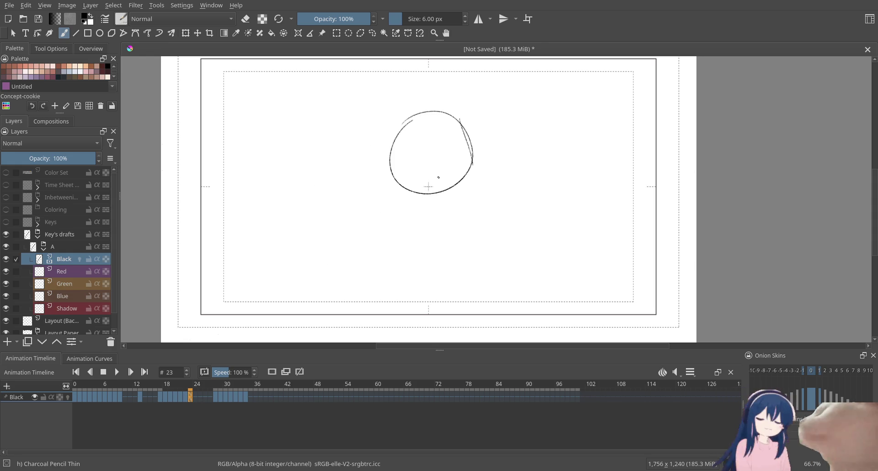
key("ctrl+z")
Draw vertical and horizontal face lines in the circle and a short stroke below the head
left_click_drag(456, 127, 454, 172)
left_click_drag(452, 181, 447, 221)
mouse_move(380, 160)
left_mouse_down()
mouse_move(457, 168)
mouse_move(469, 180)
mouse_move(446, 214)
mouse_move(409, 206)
mouse_move(398, 158)
left_mouse_up()
left_click_drag(379, 216, 366, 238)
key("ctrl+z")
key("ctrl+z")
key("ctrl+z")
key("ctrl+z")
key("ctrl+z")
key("ctrl+z")
key("ctrl+z")
key("ctrl+z")
key("ctrl+z")
Compare with frame 22, then undo the circle drawing on frame 23
key("Left")
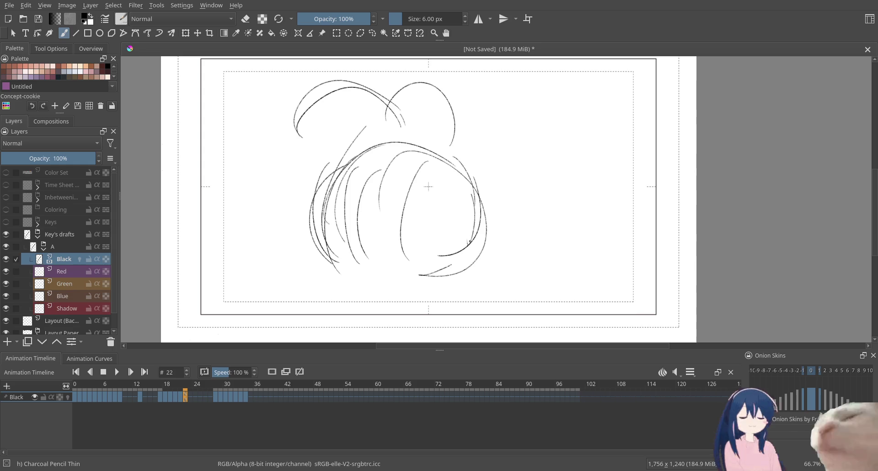
key("Right")
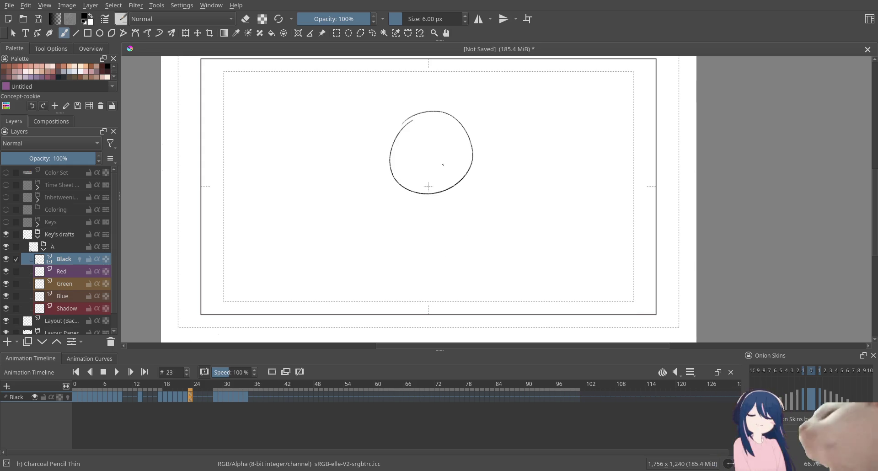
key("ctrl+z")
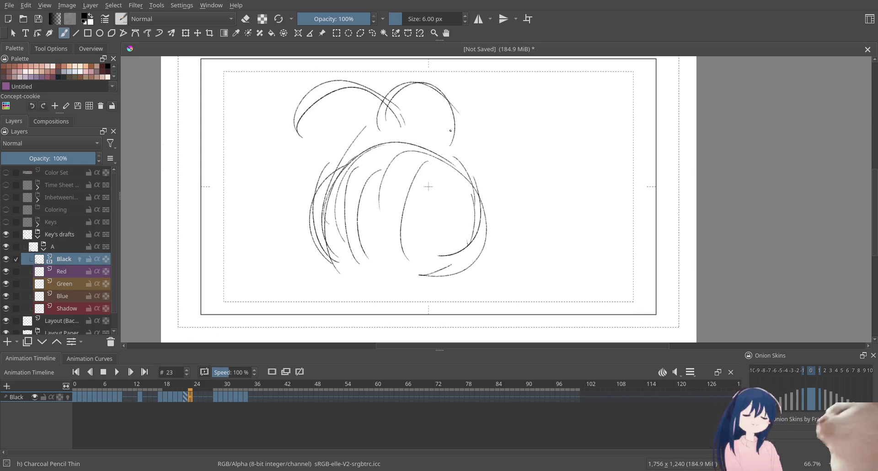
Draw a head circle, torso curves and an arm reaching to an oval hand on frame 23
mouse_move(446, 106)
left_mouse_down()
mouse_move(427, 154)
mouse_move(453, 167)
mouse_move(432, 218)
left_mouse_up()
left_click_drag(401, 178, 438, 219)
left_click_drag(411, 168, 463, 214)
mouse_move(456, 197)
left_mouse_down()
mouse_move(487, 197)
mouse_move(499, 210)
left_mouse_up()
left_click_drag(505, 173, 507, 193)
left_click_drag(462, 164, 507, 177)
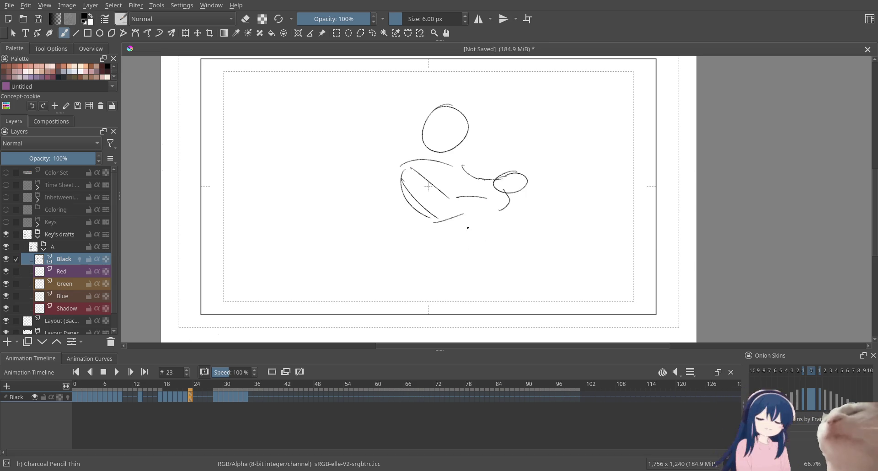
left_click_drag(464, 212, 457, 223)
left_click_drag(456, 170, 448, 198)
Sketch the bent legs and foot, undoing stray diagonal and curved strokes
mouse_move(442, 227)
left_mouse_down()
mouse_move(477, 259)
mouse_move(427, 246)
mouse_move(467, 277)
mouse_move(485, 275)
mouse_move(470, 309)
left_mouse_up()
key("ctrl+z")
mouse_move(392, 251)
left_mouse_down()
mouse_move(393, 186)
mouse_move(393, 209)
mouse_move(368, 257)
mouse_move(382, 262)
mouse_move(358, 318)
mouse_move(379, 319)
left_mouse_up()
key("ctrl+z")
key("ctrl+z")
left_click_drag(393, 287, 367, 326)
left_click_drag(404, 276, 369, 325)
mouse_move(404, 259)
left_mouse_down()
mouse_move(388, 255)
mouse_move(324, 160)
left_mouse_up()
key("ctrl+z")
Add trailing arcs behind the figure, discard a head centre line, and move to frame 24
left_click_drag(379, 238, 306, 246)
left_click_drag(295, 214, 369, 204)
left_click_drag(379, 235, 334, 206)
left_click_drag(338, 246, 380, 223)
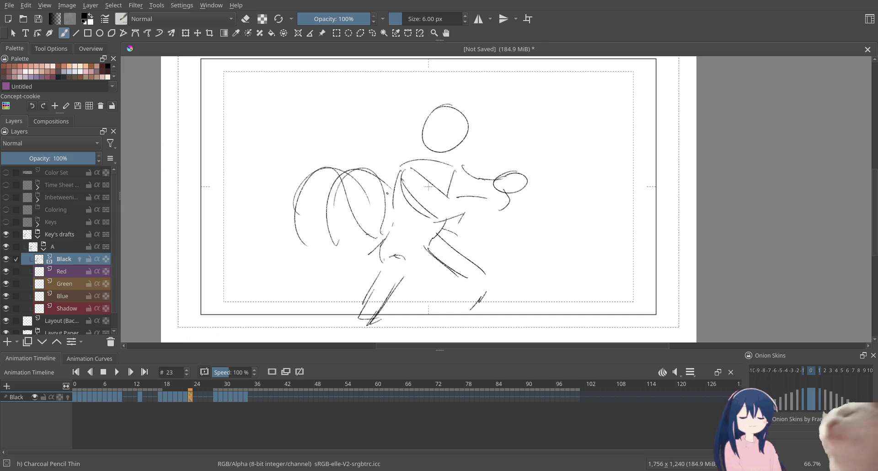
mouse_move(450, 106)
left_mouse_down()
mouse_move(448, 161)
mouse_move(445, 151)
left_mouse_up()
key("ctrl+z")
key("Right")
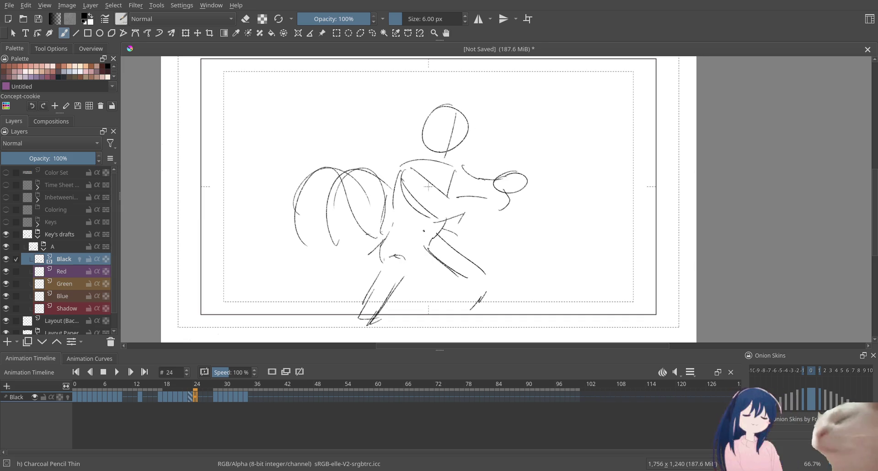
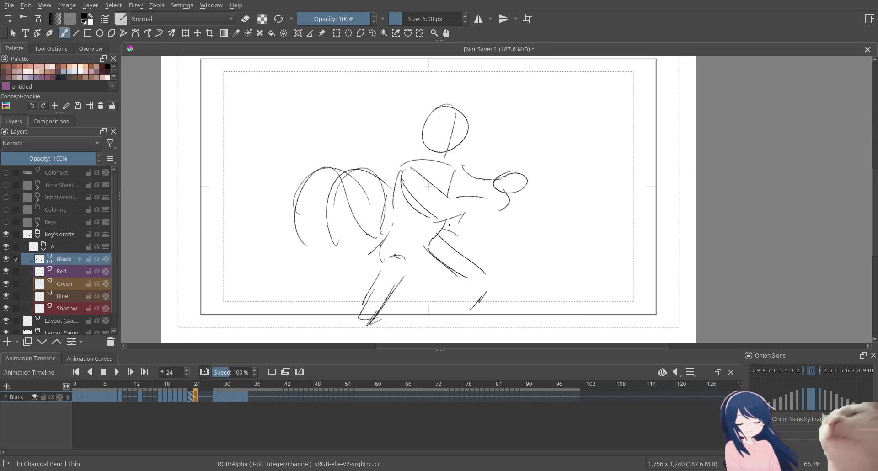
Clear frame 24 and start a Charcoal Pencil sketch with an arc, round head and shoulders
key("Delete")
left_click_drag(503, 115, 536, 208)
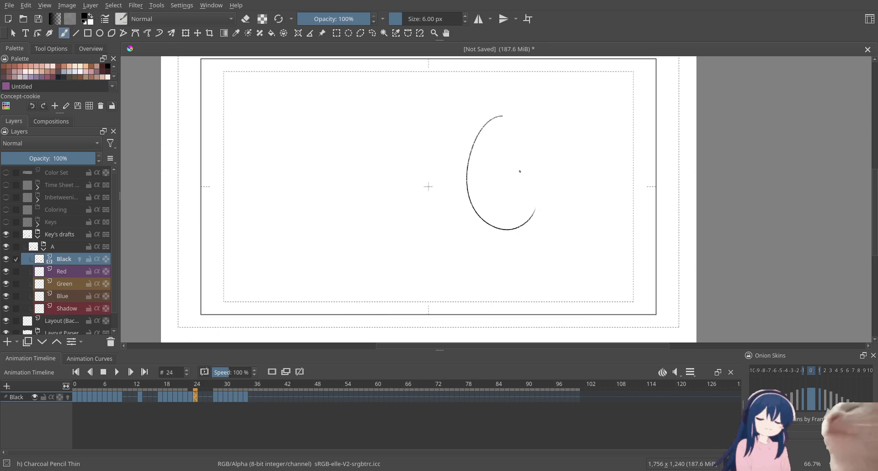
key("ctrl+z")
key("ctrl+z")
key("Delete")
left_click_drag(309, 99, 274, 201)
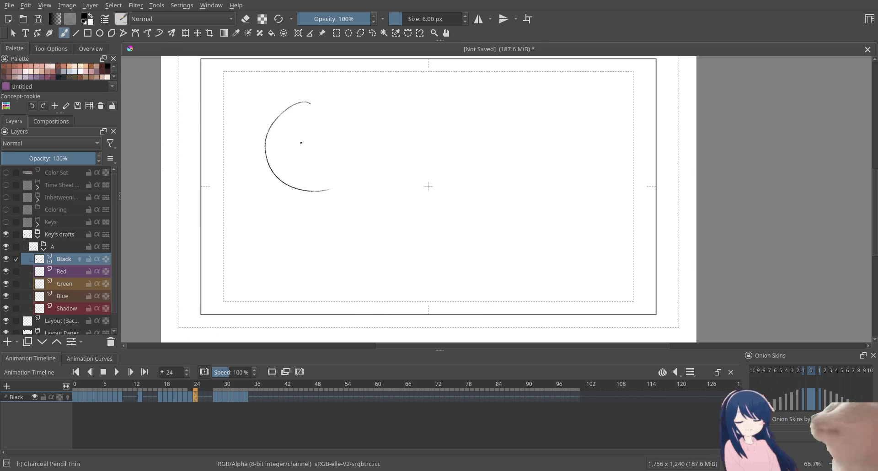
left_click_drag(262, 132, 262, 151)
mouse_move(299, 219)
left_mouse_down()
mouse_move(255, 272)
mouse_move(369, 241)
mouse_move(420, 266)
left_mouse_up()
mouse_move(466, 163)
left_mouse_down()
mouse_move(454, 164)
mouse_move(483, 175)
left_mouse_up()
key("ctrl+z")
key("ctrl+z")
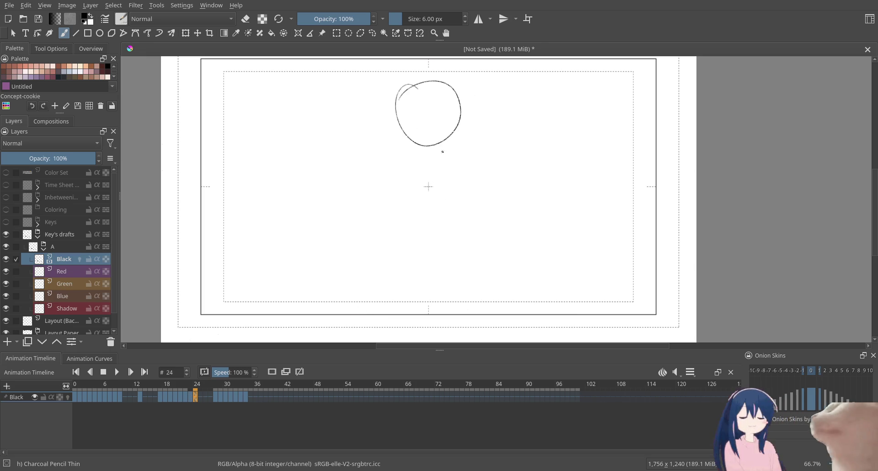
Sketch the figures' bodies, a second head at upper right and a diagonal arm line
left_click_drag(419, 135, 451, 128)
mouse_move(433, 156)
left_mouse_down()
mouse_move(448, 181)
mouse_move(486, 203)
left_mouse_up()
key("ctrl+z")
mouse_move(465, 169)
left_mouse_down()
mouse_move(401, 166)
mouse_move(385, 192)
mouse_move(406, 178)
left_mouse_up()
mouse_move(476, 216)
left_mouse_down()
mouse_move(500, 225)
mouse_move(508, 178)
mouse_move(473, 251)
left_mouse_up()
key("ctrl+z")
left_click_drag(508, 105, 503, 106)
left_click_drag(421, 142, 439, 158)
mouse_move(439, 128)
left_mouse_down()
mouse_move(483, 158)
mouse_move(497, 156)
left_mouse_up()
mouse_move(492, 175)
left_mouse_down()
mouse_move(511, 148)
mouse_move(484, 145)
left_mouse_up()
mouse_move(433, 166)
left_mouse_down()
mouse_move(419, 166)
mouse_move(394, 190)
mouse_move(384, 232)
left_mouse_up()
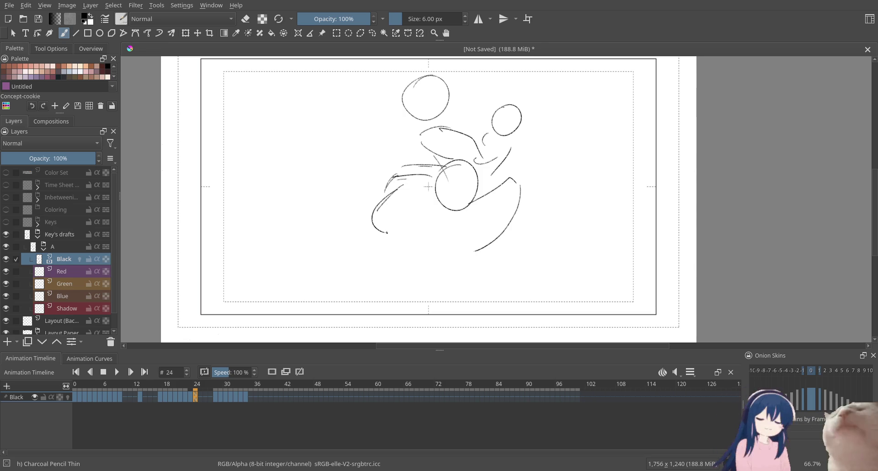
left_click_drag(426, 255, 459, 246)
Draw the lower curves and the long left stroke beneath the figures
left_click_drag(415, 251, 375, 305)
key("ctrl+z")
mouse_move(431, 255)
left_mouse_down()
mouse_move(391, 297)
mouse_move(411, 313)
left_mouse_up()
key("ctrl+z")
key("ctrl+z")
mouse_move(432, 255)
left_mouse_down()
mouse_move(401, 297)
mouse_move(459, 334)
left_mouse_up()
mouse_move(372, 220)
left_mouse_down()
mouse_move(298, 267)
mouse_move(313, 253)
mouse_move(276, 320)
mouse_move(300, 333)
left_mouse_up()
key("ctrl+z")
left_click_drag(294, 271, 277, 332)
left_click_drag(358, 235, 342, 249)
Add a lower centre arc and sweeping motion arcs on the left of frame 24
left_click_drag(452, 256, 424, 286)
left_click_drag(496, 171, 503, 179)
key("ctrl+z")
mouse_move(523, 211)
left_mouse_down()
mouse_move(515, 244)
mouse_move(527, 319)
mouse_move(497, 328)
left_mouse_up()
key("ctrl+z")
left_click_drag(432, 282, 408, 301)
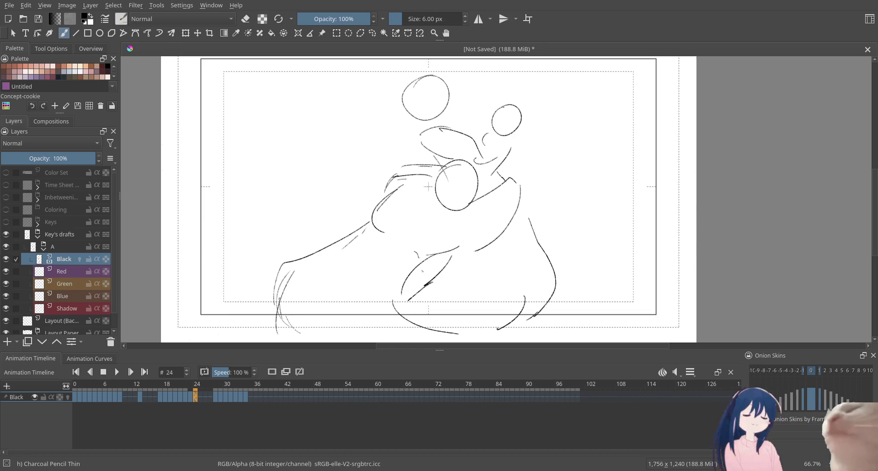
left_click_drag(387, 113, 322, 147)
left_click_drag(340, 120, 301, 178)
left_click_drag(363, 164, 359, 174)
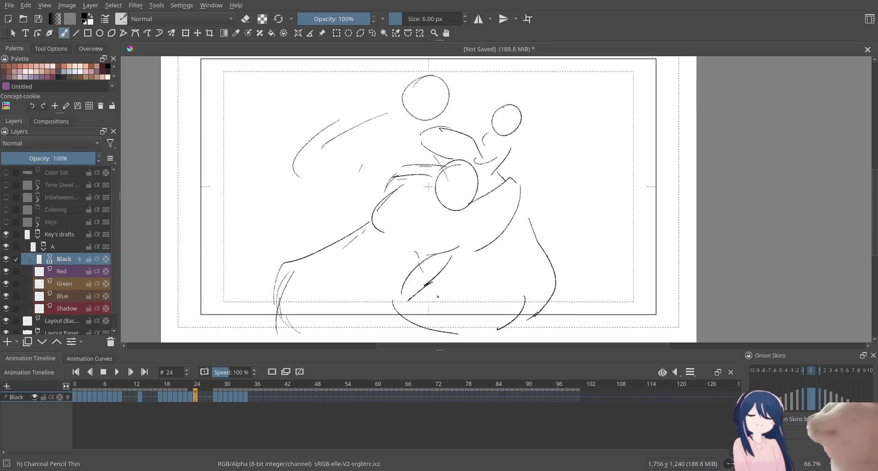
Step through the frames around frame 24 to compare, then select frames 25 through 35
key("Left")
key("Right")
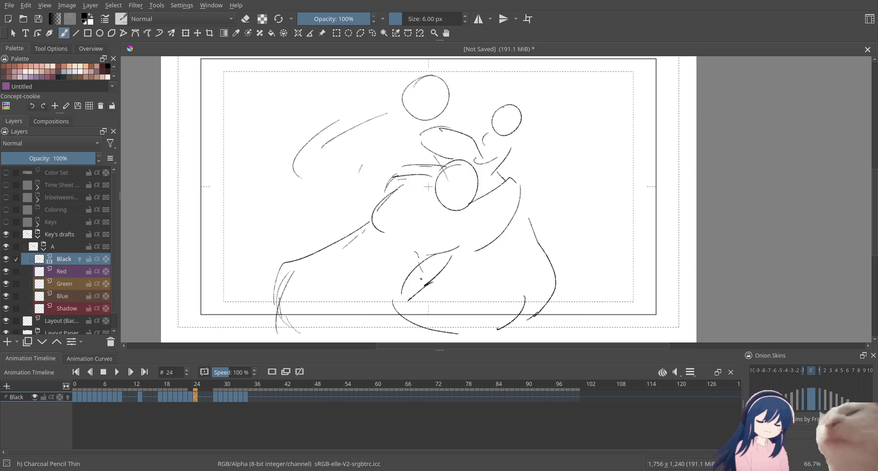
key("Left")
key("Left")
key("Right")
key("Right")
key("Right")
key("Right")
key("Left")
key("Left")
key("Right")
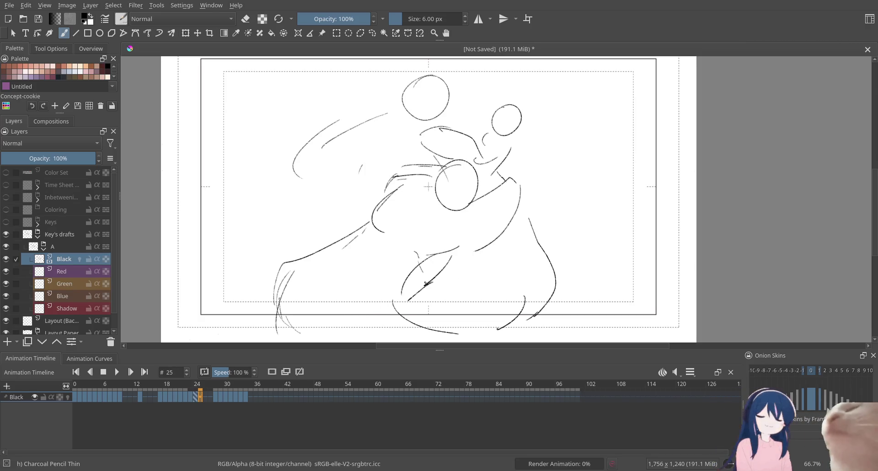
key("Left")
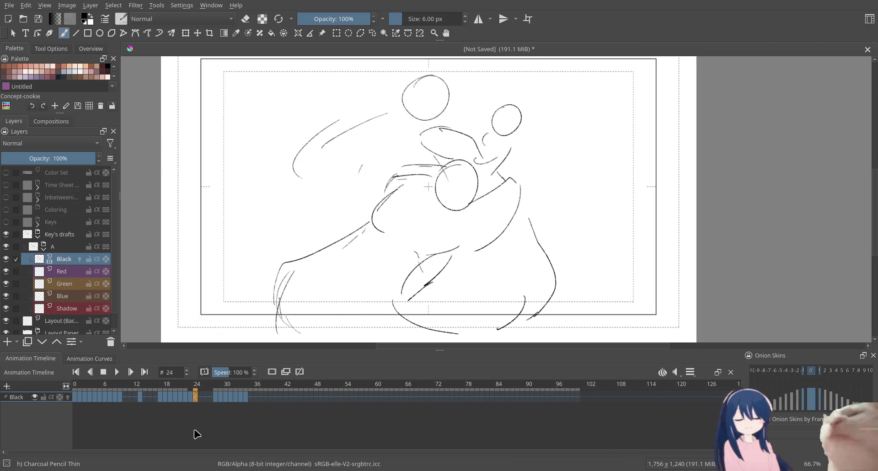
left_click_drag(206, 396, 250, 396)
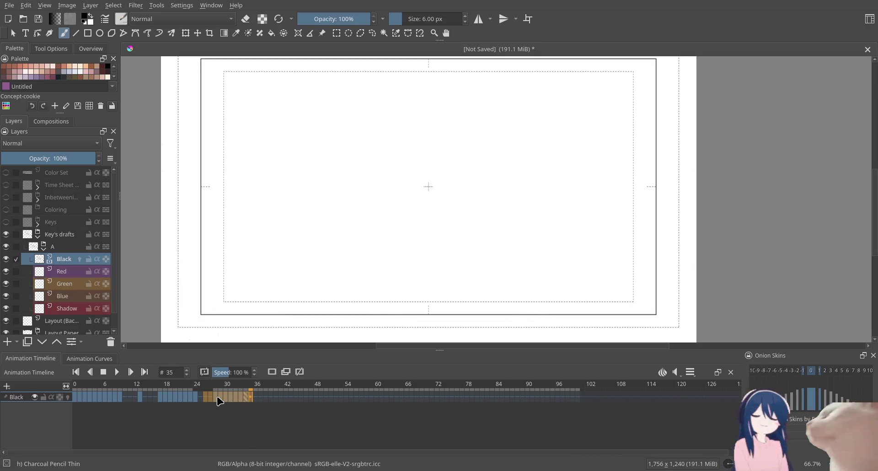
left_click(201, 396)
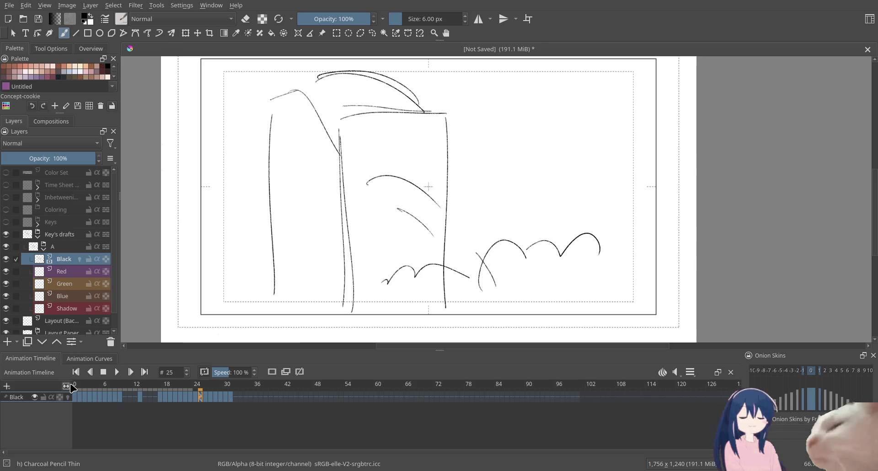
left_click(76, 385)
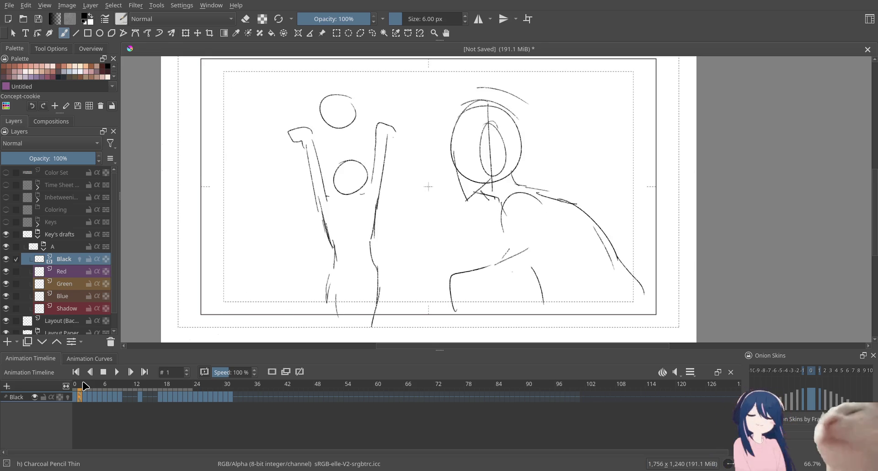
left_click_drag(85, 385, 85, 386)
key("Left")
key("Left")
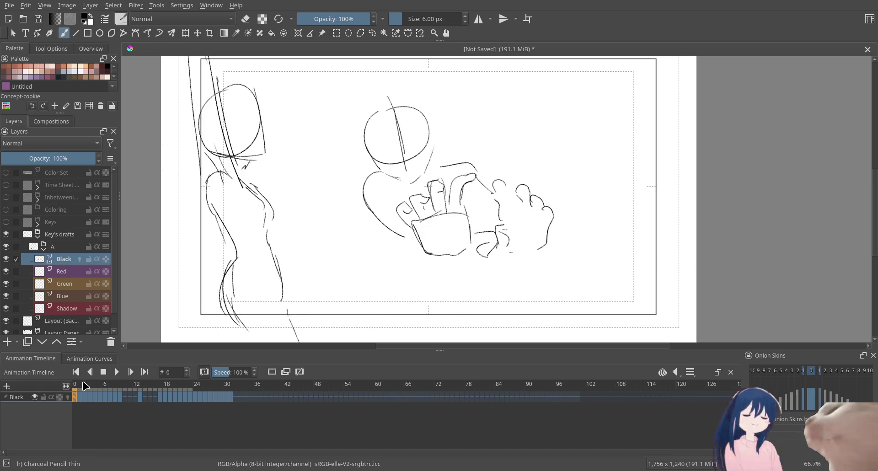
key("Right")
key("Right")
key("Right")
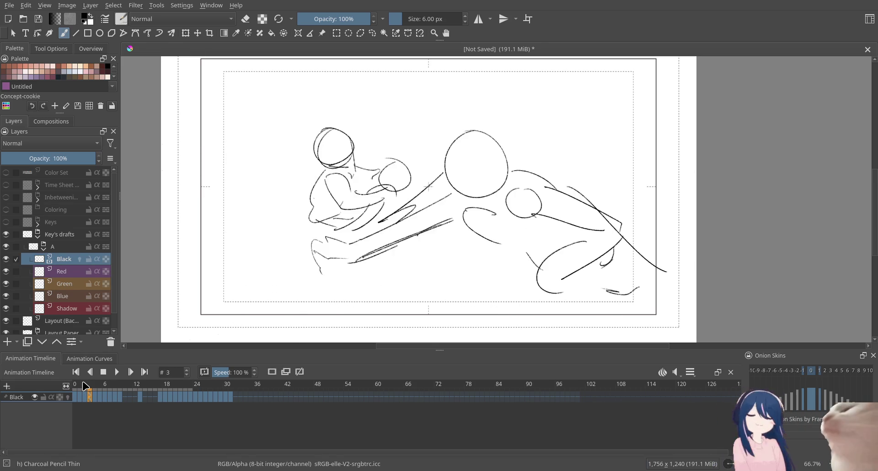
key("Right")
key("Right")
key("Right")
key("Right")
key("Right")
key("Right")
key("Right")
key("Right")
key("Right")
key("Right")
key("Right")
key("Right")
key("Right")
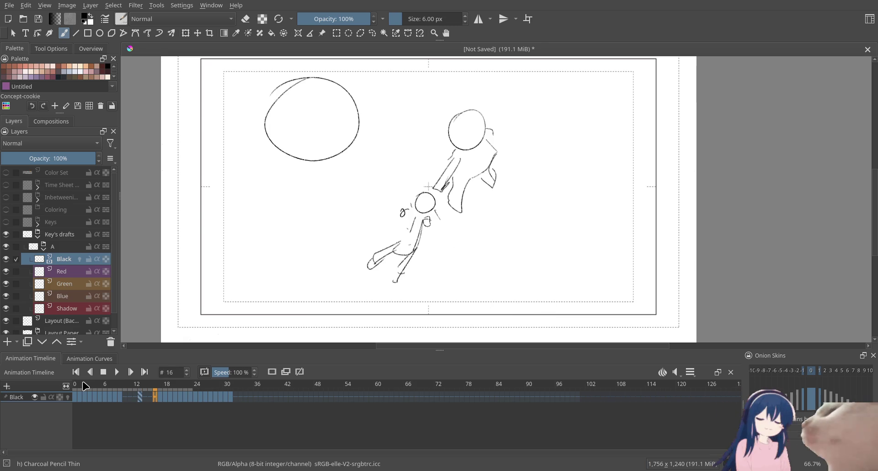
key("Right")
key("Right")
key("Right")
key("Right")
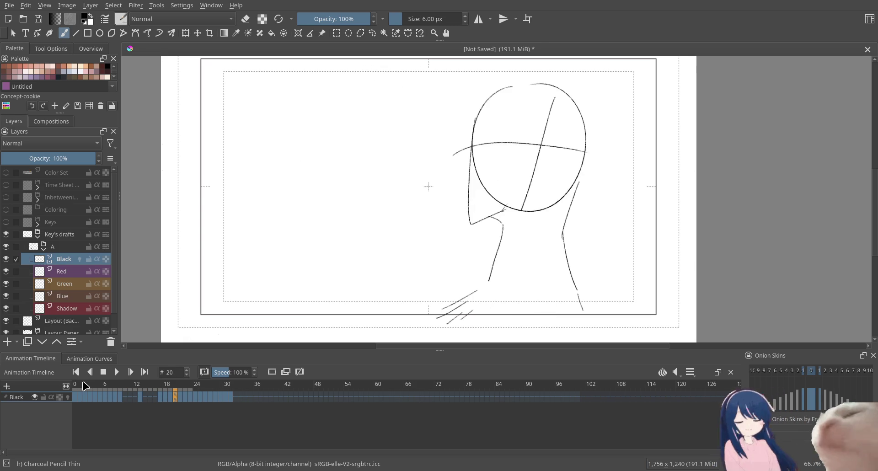
key("Right")
key("Right")
key("Right")
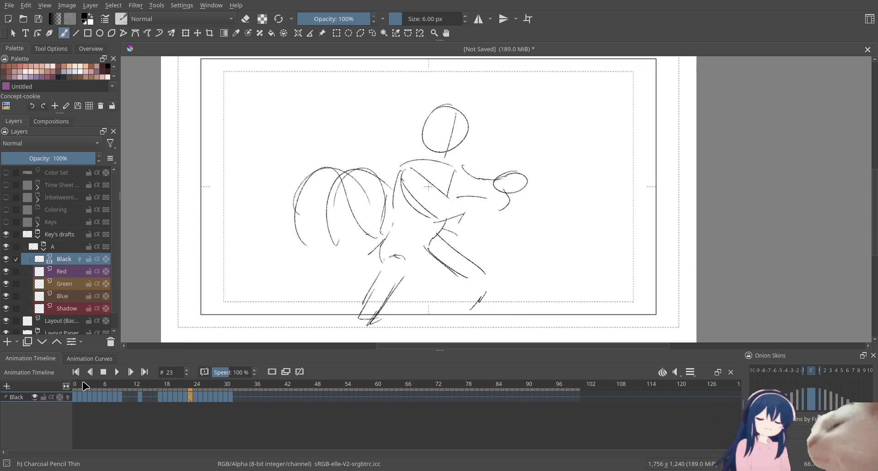
key("Right")
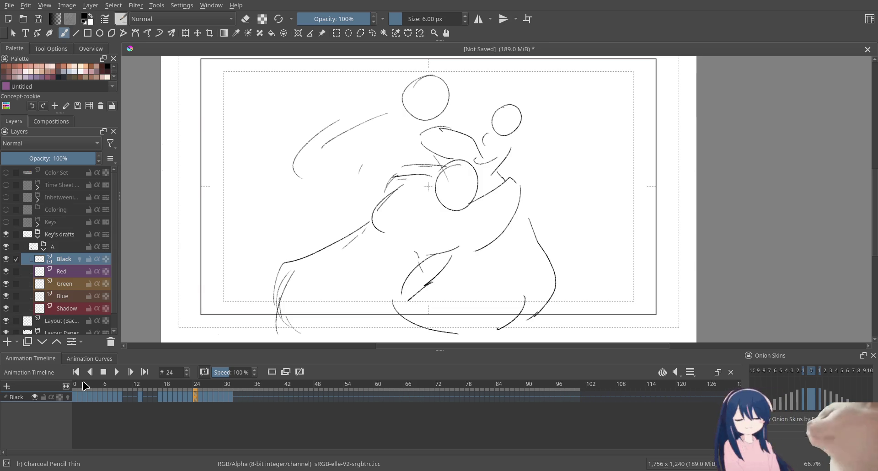
key("Right")
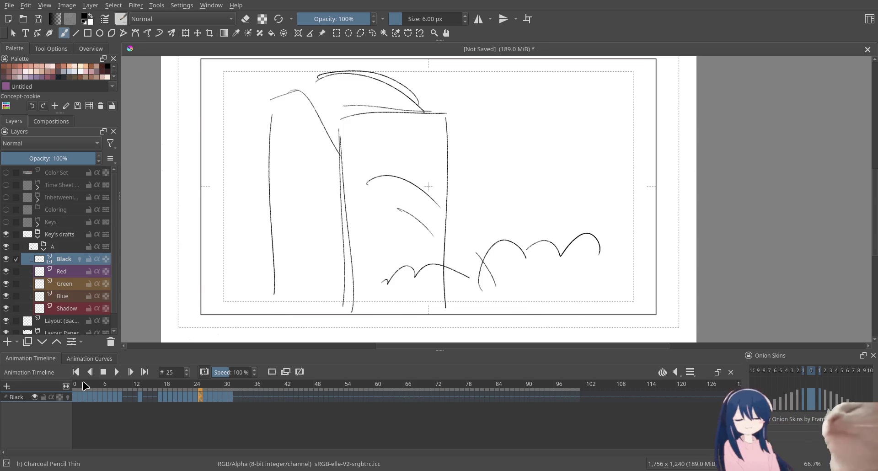
key("Right")
key("Right")
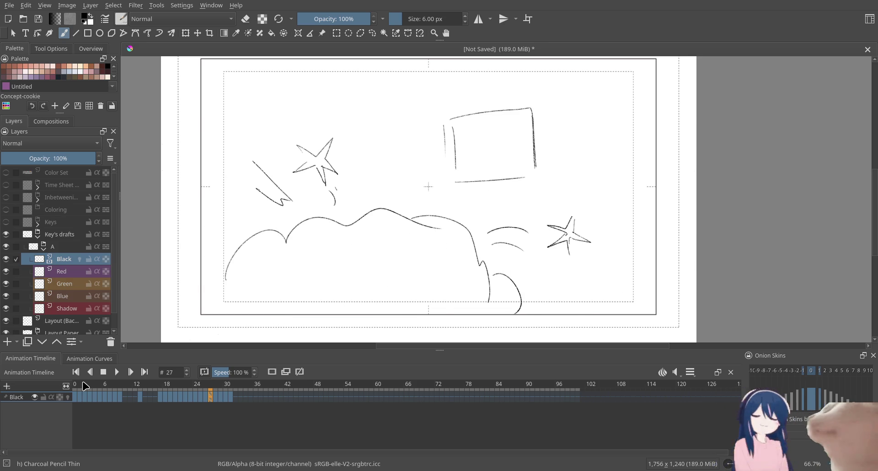
key("Left")
key("Left")
key("Left")
key("Right")
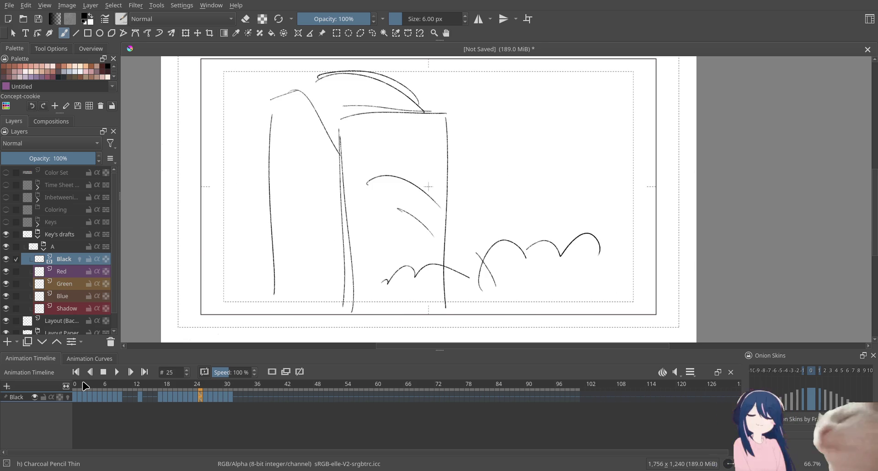
key("Right")
key("Right")
key("Right")
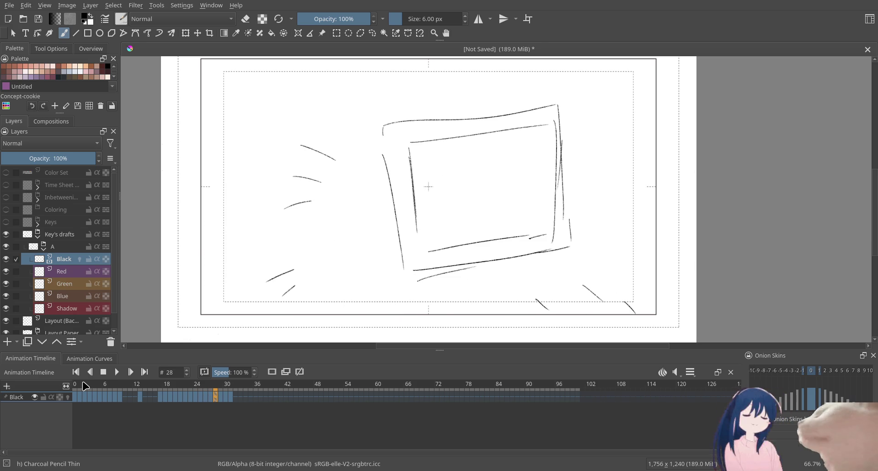
key("Right")
key("Right")
key("Right")
key("Right")
key("Right")
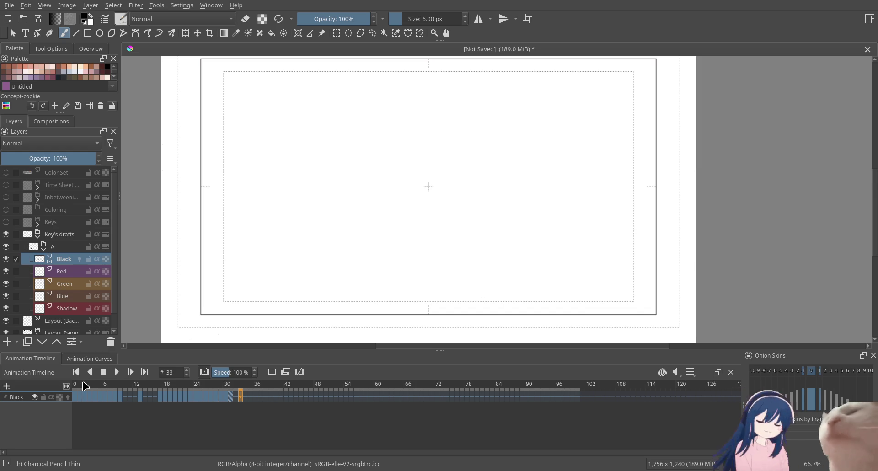
key("Right")
key("Left")
key("Left")
key("Left")
key("Left")
key("Right")
key("Right")
key("Left")
key("Left")
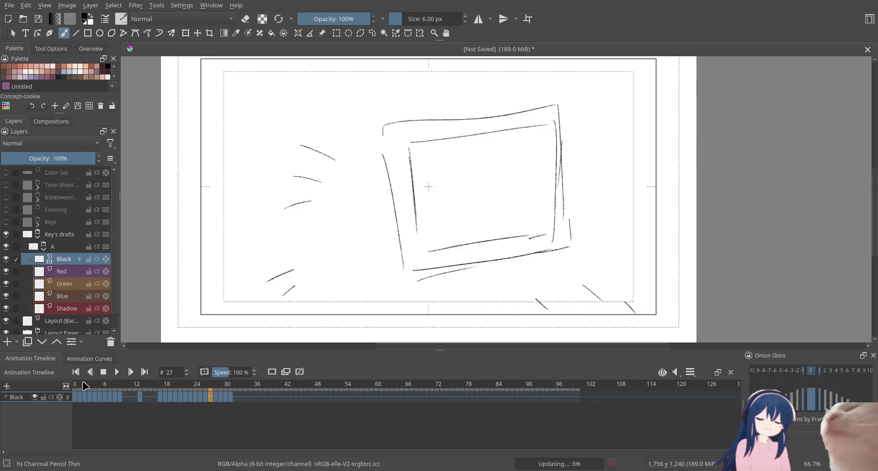
left_click(85, 385)
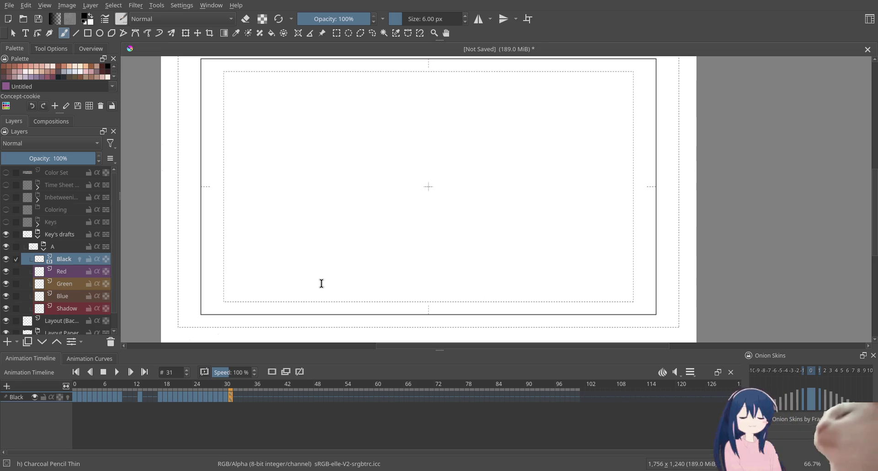
Save the storyboard as Burger Struggles S3.kra with Ctrl+S
key("ctrl+s")
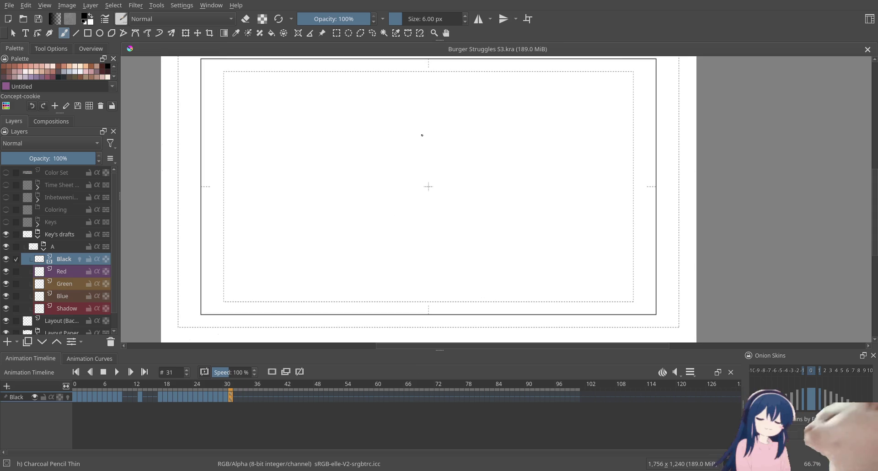
left_click_drag(419, 136, 499, 178)
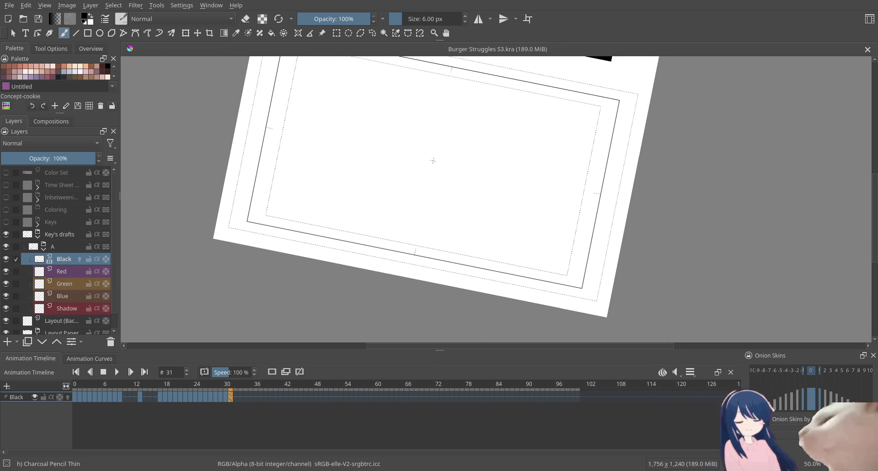
key("5")
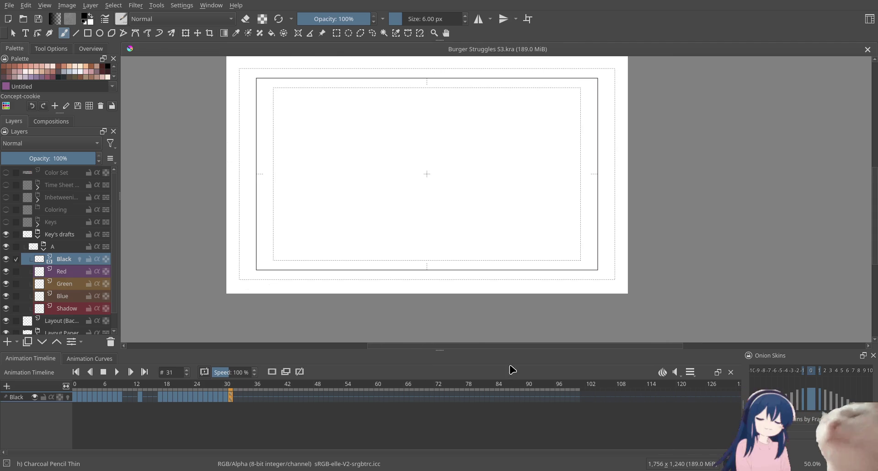
left_click_drag(472, 184, 469, 228)
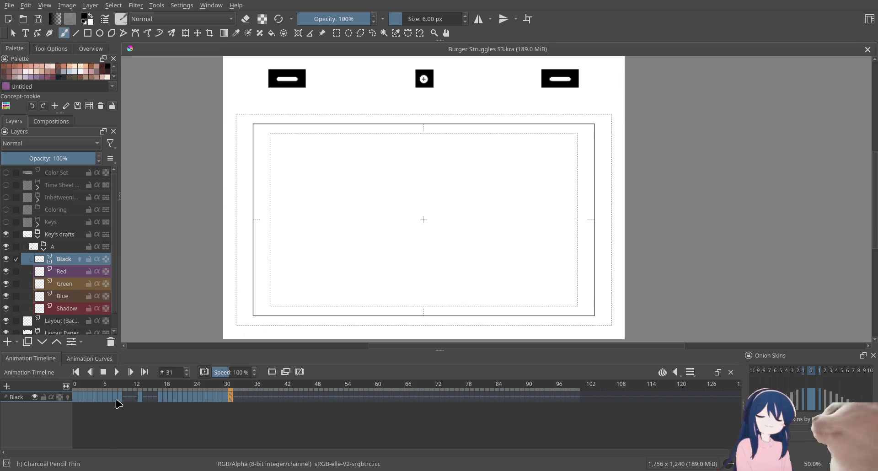
left_click(75, 396)
key("space")
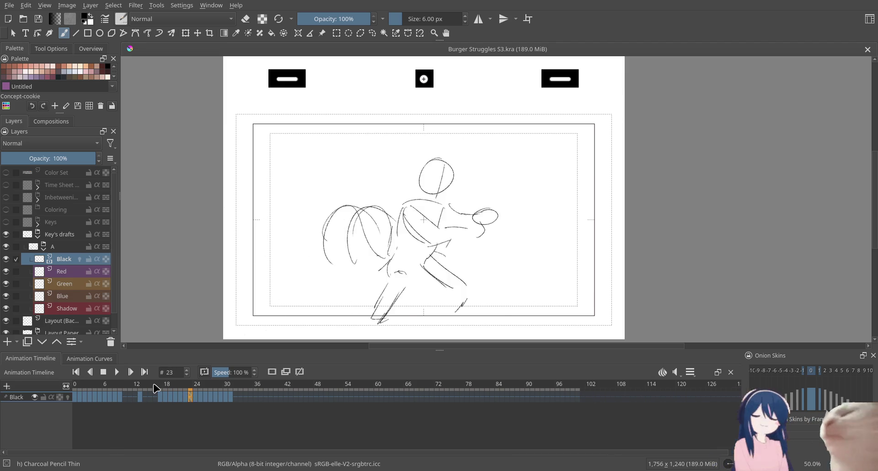
key("space")
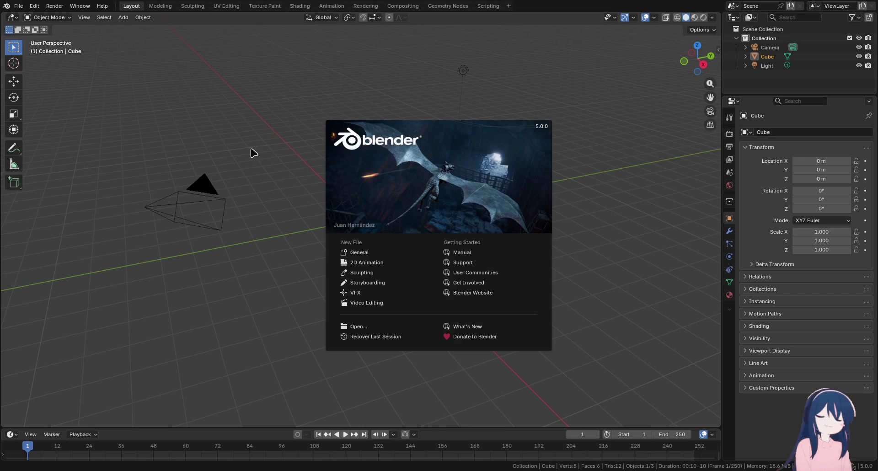
Start a new General scene and look around the default cube, camera and light
left_click(366, 254)
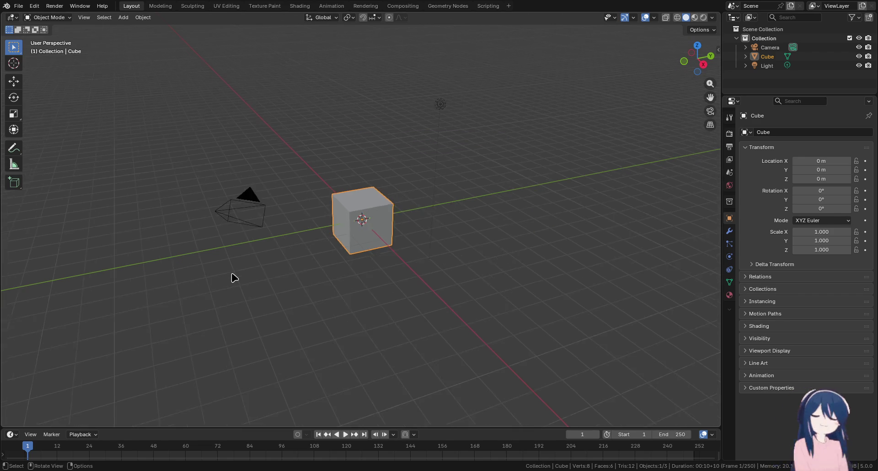
scroll(233, 277, "up", 2)
scroll(233, 277, "down", 2)
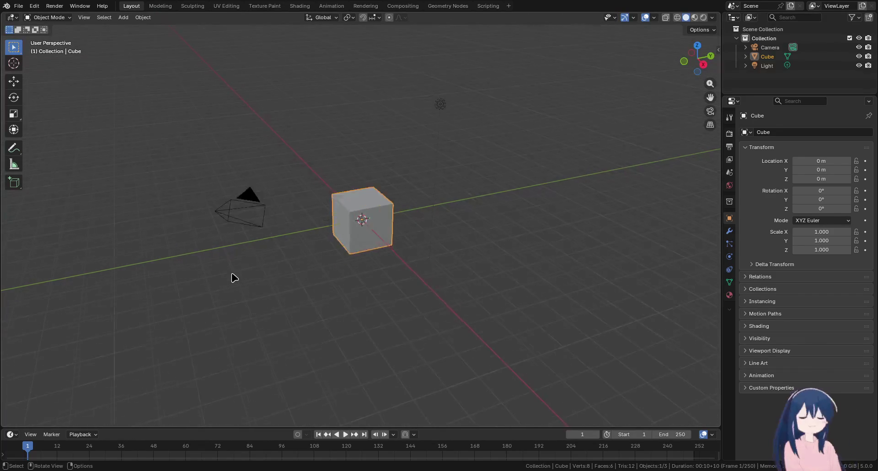
mouse_move(265, 276)
left_mouse_down()
mouse_move(319, 202)
mouse_move(328, 259)
mouse_move(264, 266)
mouse_move(292, 286)
mouse_move(335, 210)
left_mouse_up()
left_click(34, 6)
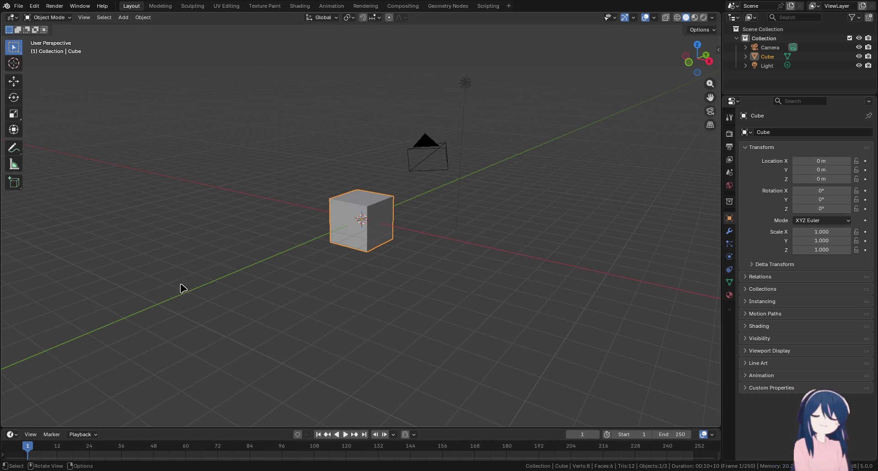
mouse_move(391, 188)
left_mouse_down()
mouse_move(410, 174)
mouse_move(499, 181)
mouse_move(386, 196)
mouse_move(339, 255)
mouse_move(331, 230)
mouse_move(390, 225)
left_mouse_up()
Select all objects and delete the cube, camera and light
key("a")
key("x")
left_click(475, 183)
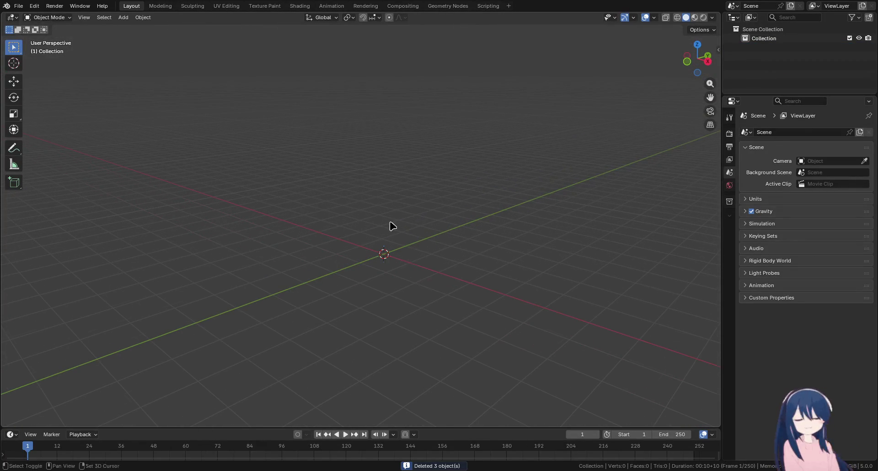
Link the Hatsune Miku collection from a file and bring up its Outliner context menu
left_click(21, 6)
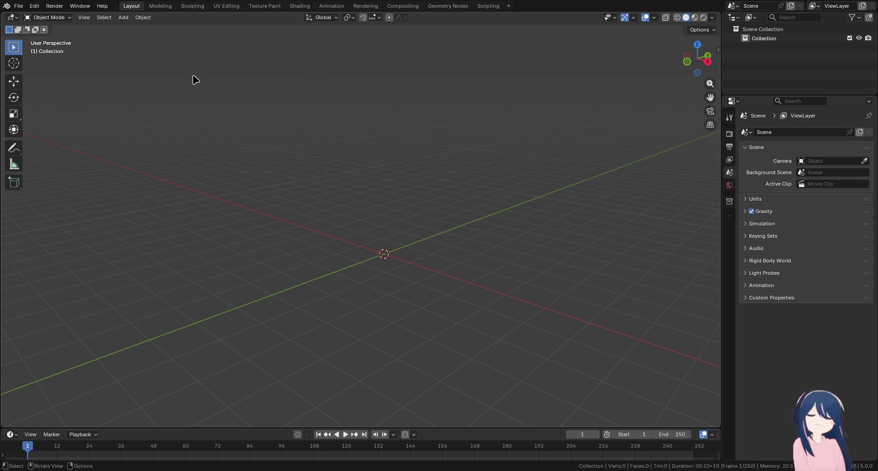
key("KP_Decimal")
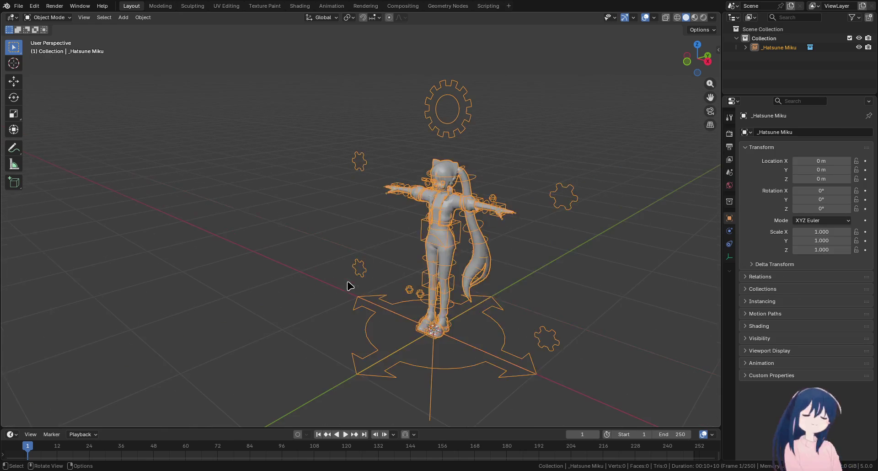
right_click(772, 48)
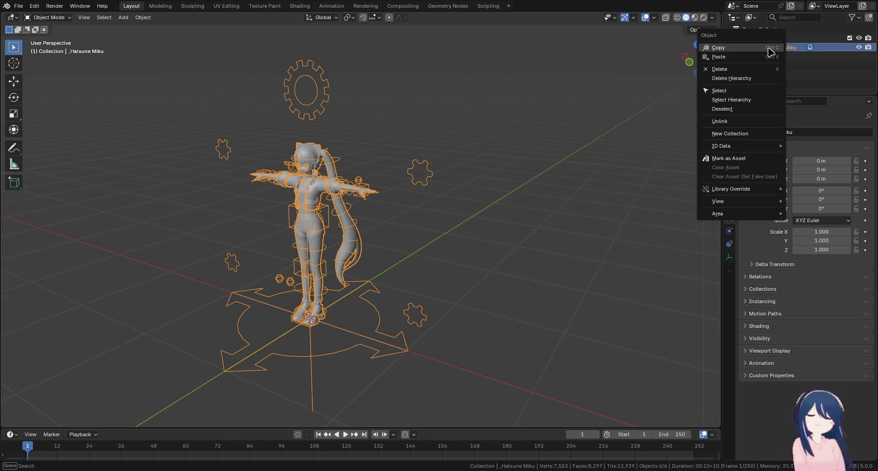
mouse_move(806, 206)
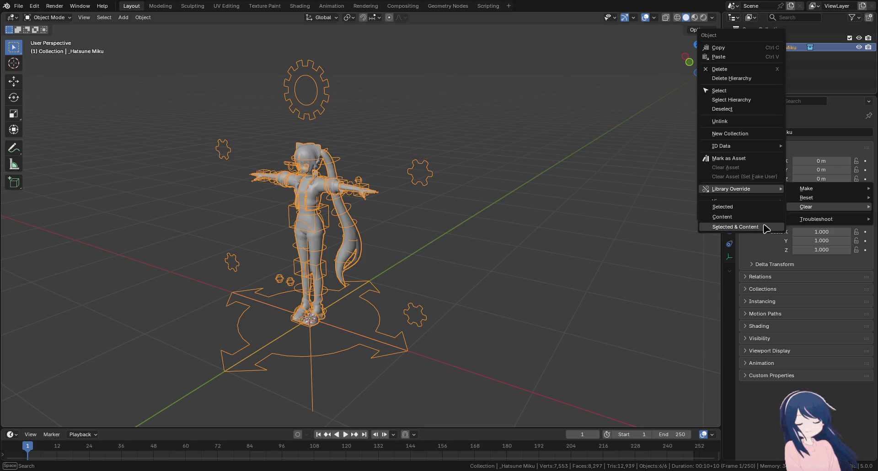
mouse_move(807, 188)
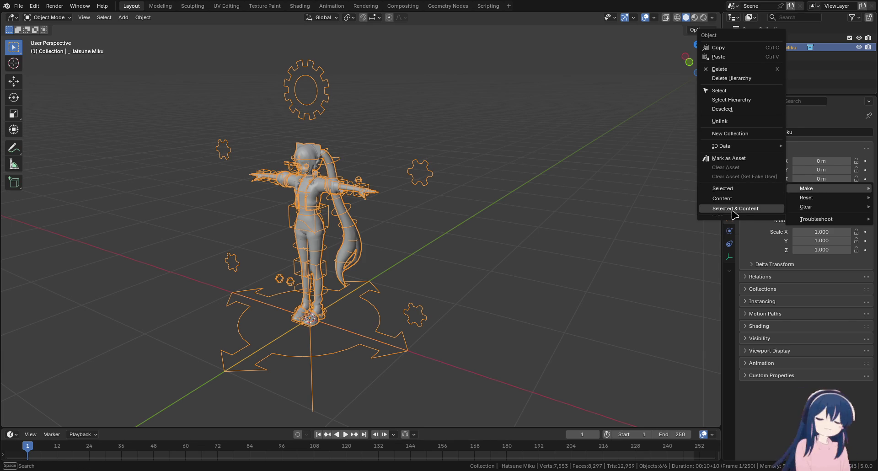
Make a Selected & Content library override and switch the Miku rig to Pose Mode
left_click(732, 209)
left_click(351, 215)
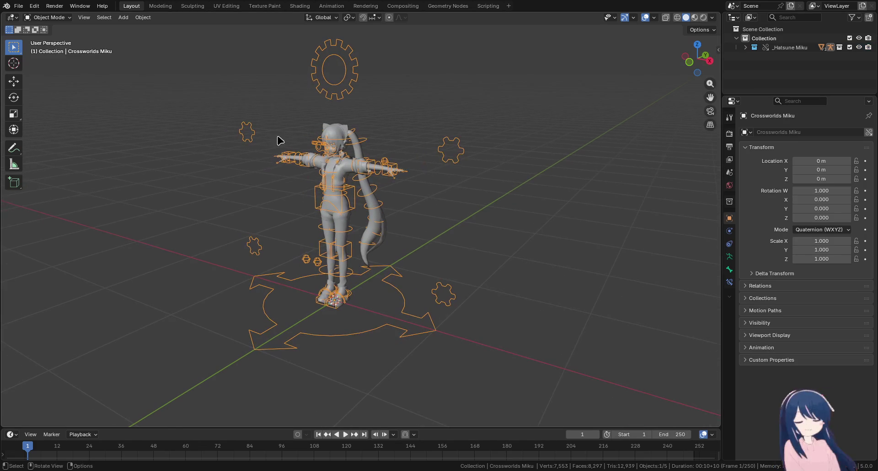
left_click(59, 18)
left_click(61, 49)
Select the left foot bone and begin moving it
left_click(359, 296)
key("g")
scroll(384, 273, "up", 5)
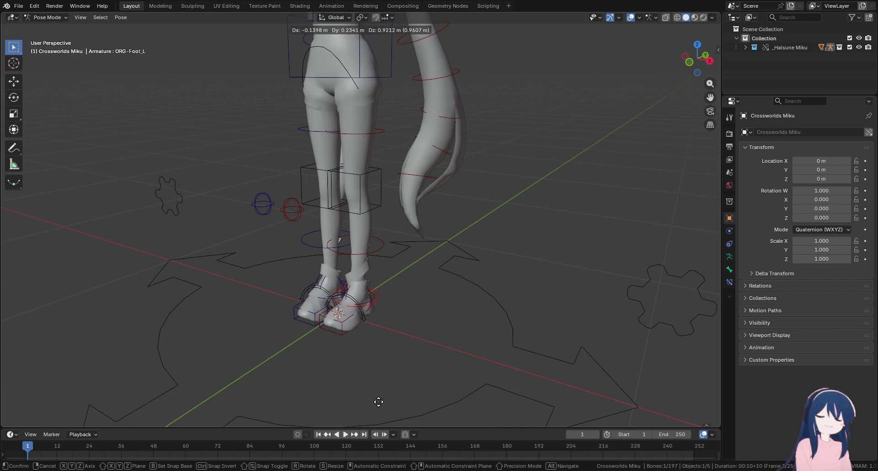
Trial-move the left foot and toe controls, cancel back to rest pose, and enlarge the timeline
left_click(387, 106)
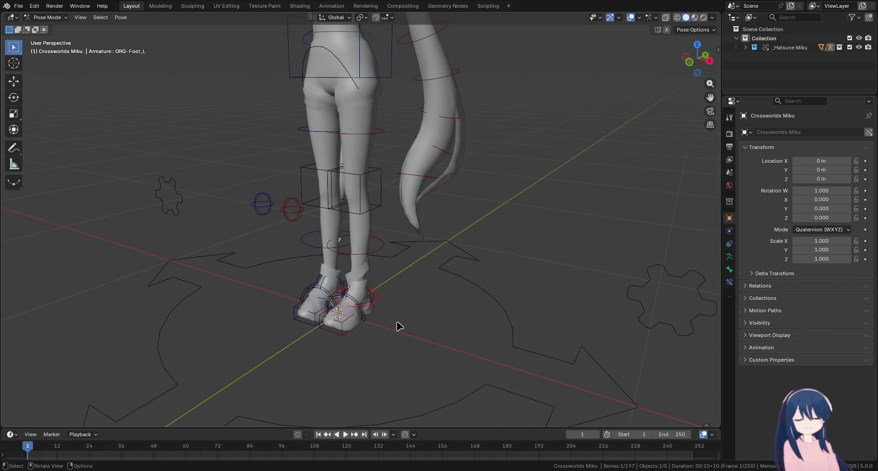
left_click(346, 330)
key("g")
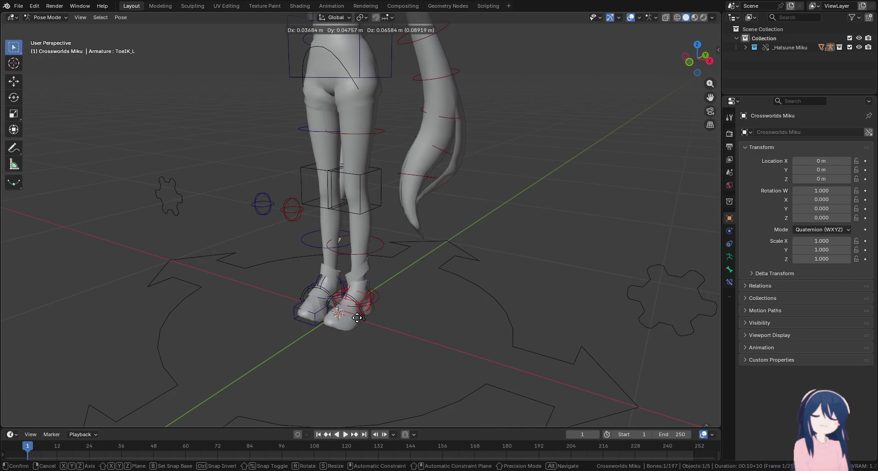
key("Escape")
left_click(368, 326)
key("g")
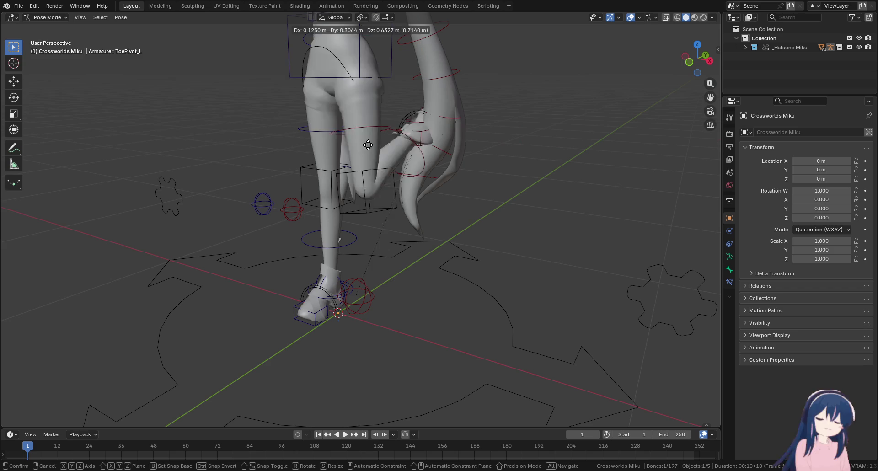
key("Escape")
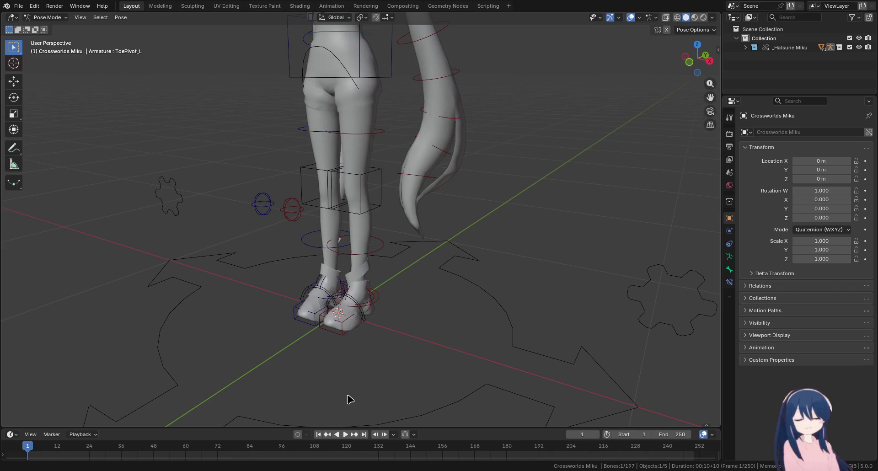
left_click_drag(481, 427, 400, 323)
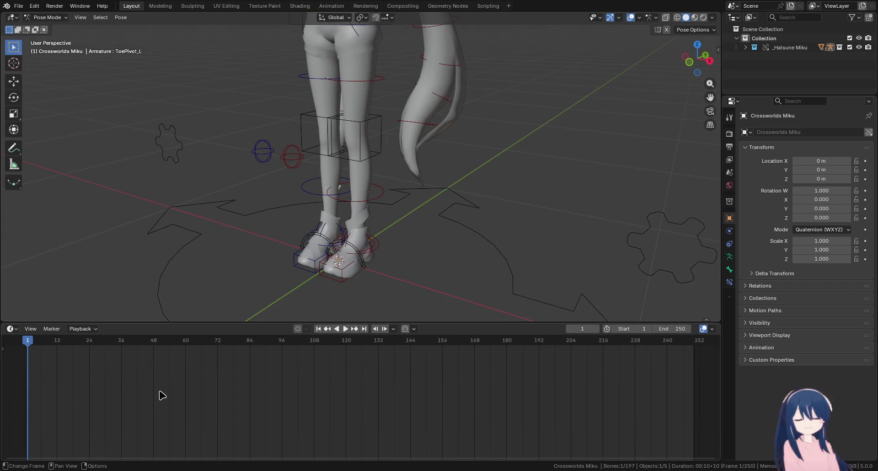
Jump between markers F_66, F_157 and F_199, play the animation, and park at frame 24
left_click(201, 346)
left_click(445, 366)
left_click(557, 349)
left_click(25, 348)
left_click(384, 328)
left_click(383, 329)
left_click(388, 328)
Set the Output Properties frame rate to 30 fps
left_click(729, 133)
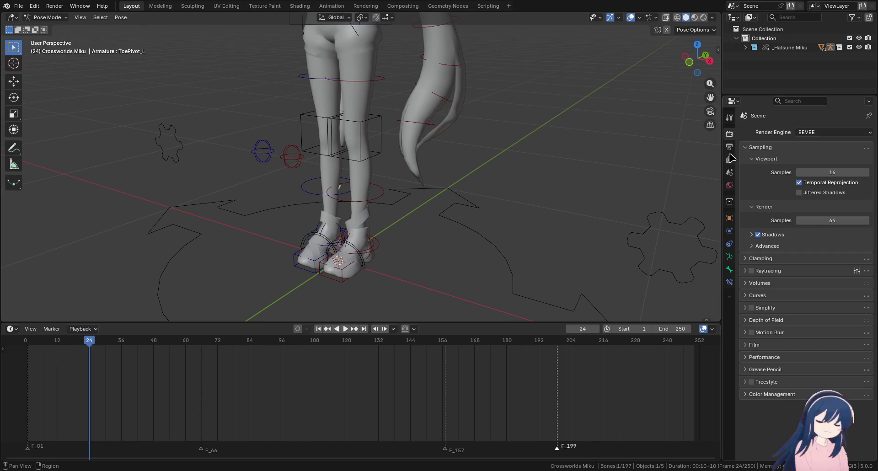
left_click(729, 159)
left_click(729, 134)
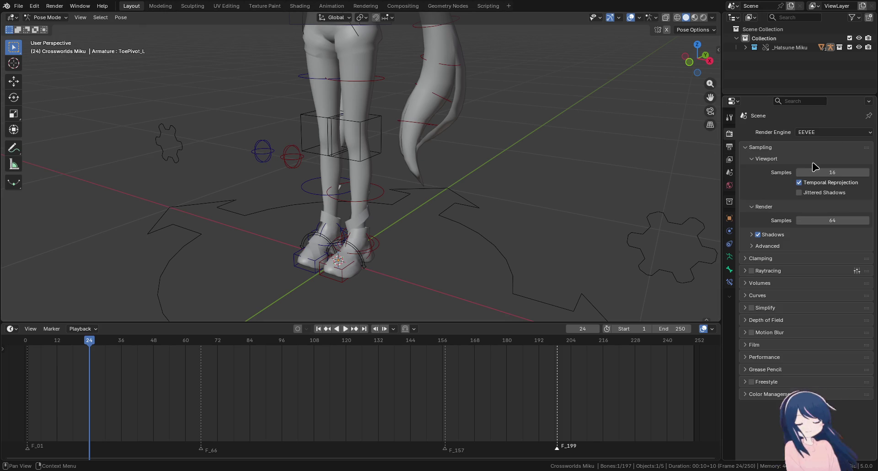
left_click(729, 146)
left_click(828, 215)
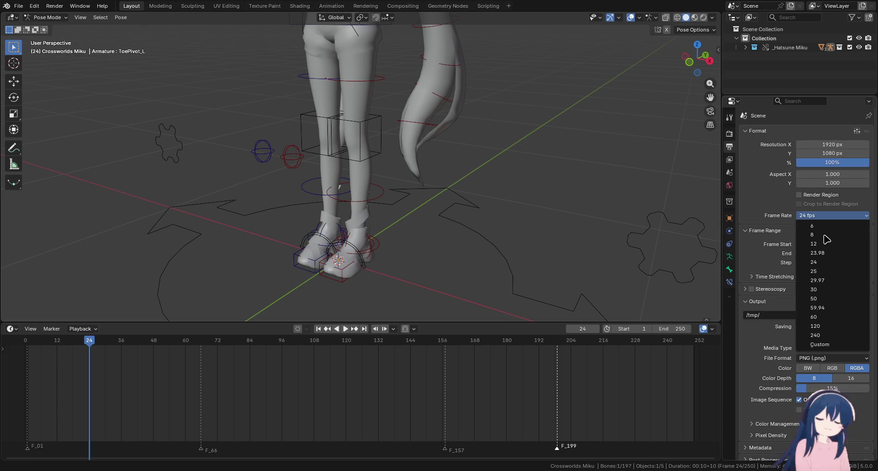
left_click(819, 290)
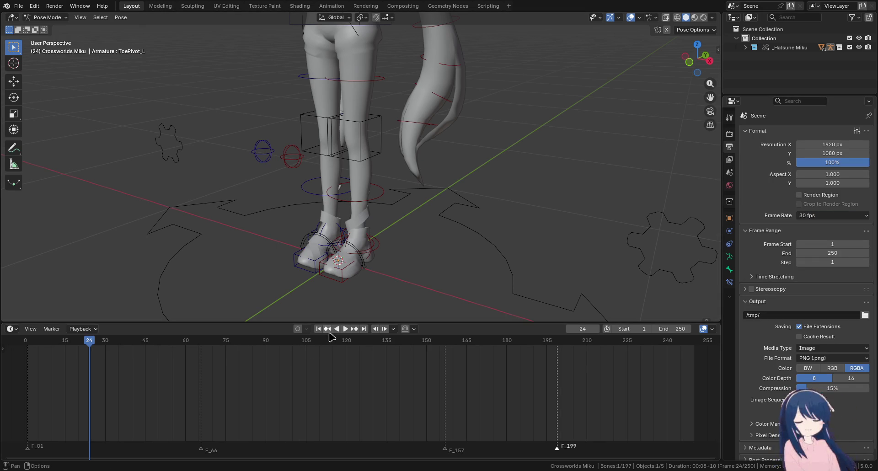
Test one-second jumps between frames 1 and 31, then restore the frame rate to 24 fps
left_click(375, 328)
left_click(385, 328)
left_click(28, 343)
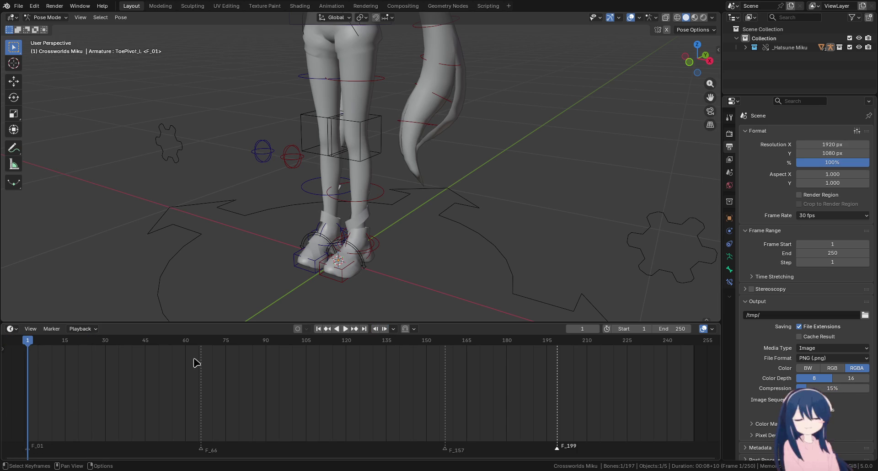
left_click(385, 329)
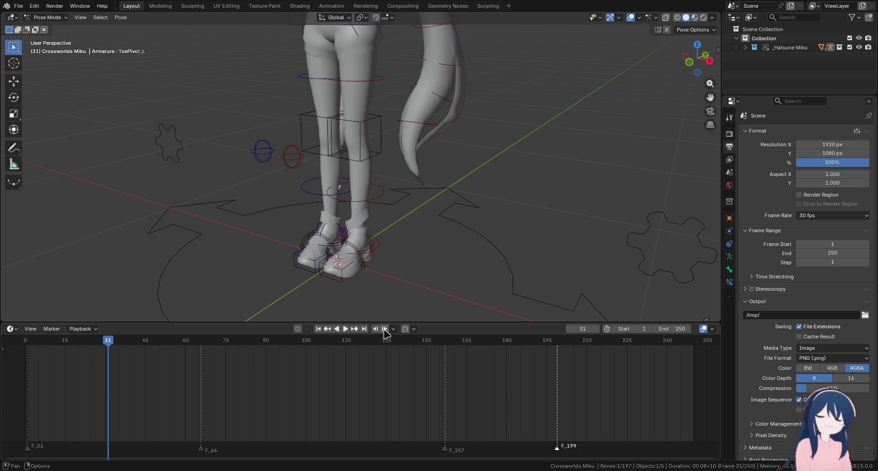
left_click(376, 328)
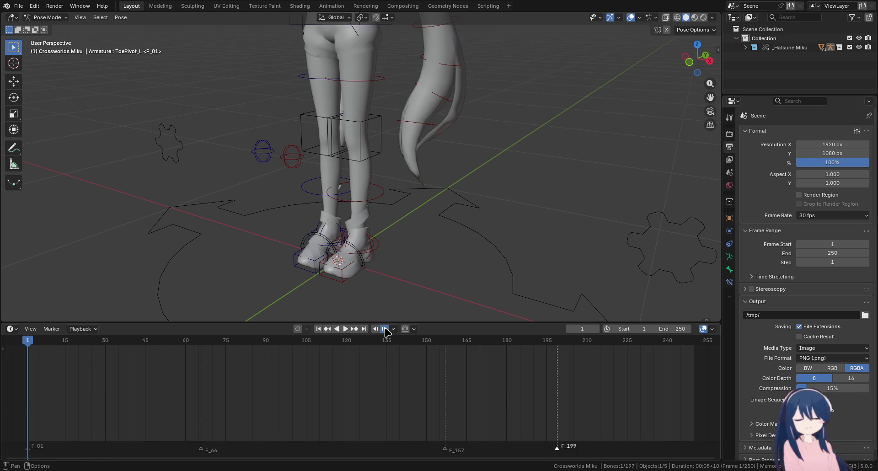
left_click(375, 329)
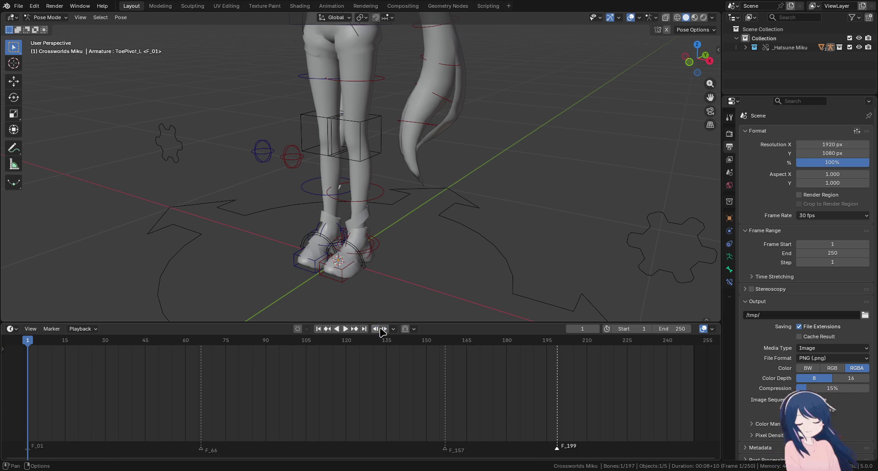
left_click(823, 216)
left_click(821, 263)
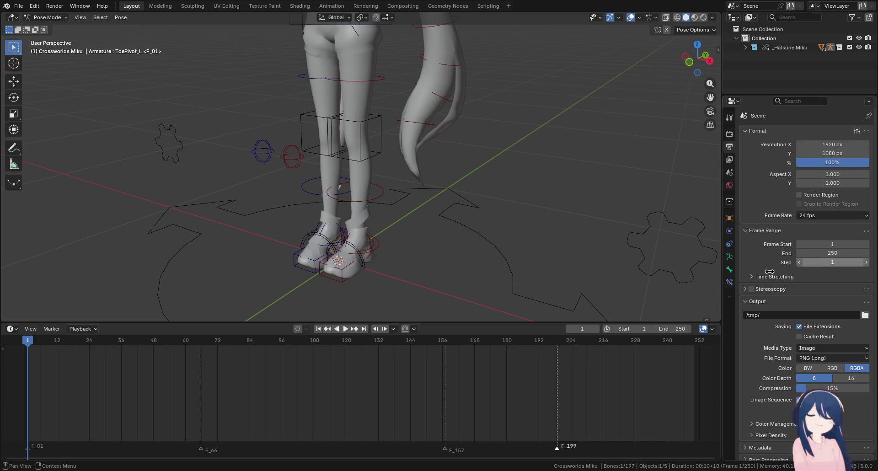
left_click(393, 328)
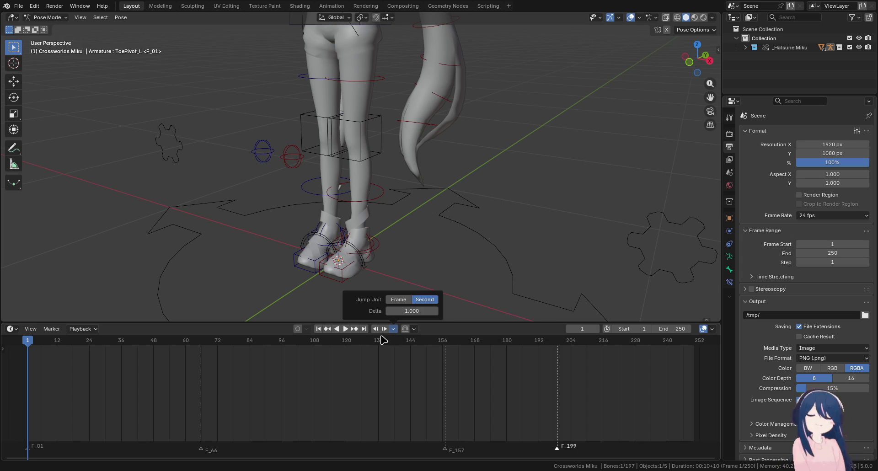
Jump to the end and start frames and try the next-keyframe and overlay controls
left_click(363, 329)
left_click(326, 329)
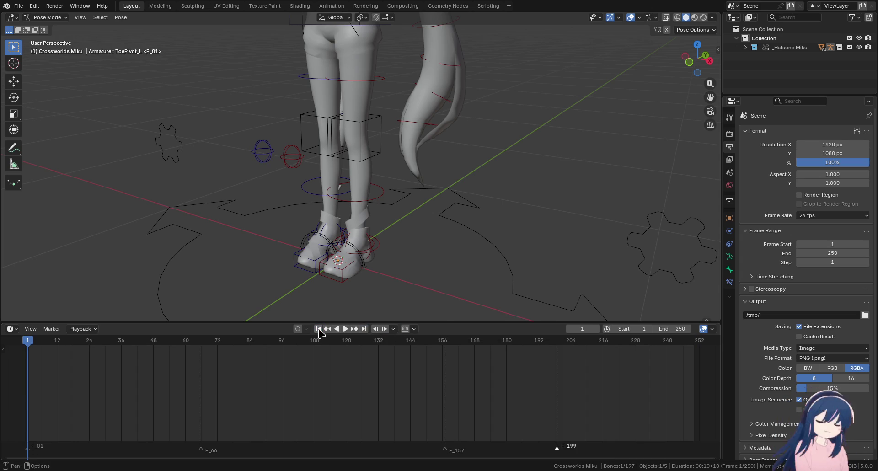
left_click(354, 329)
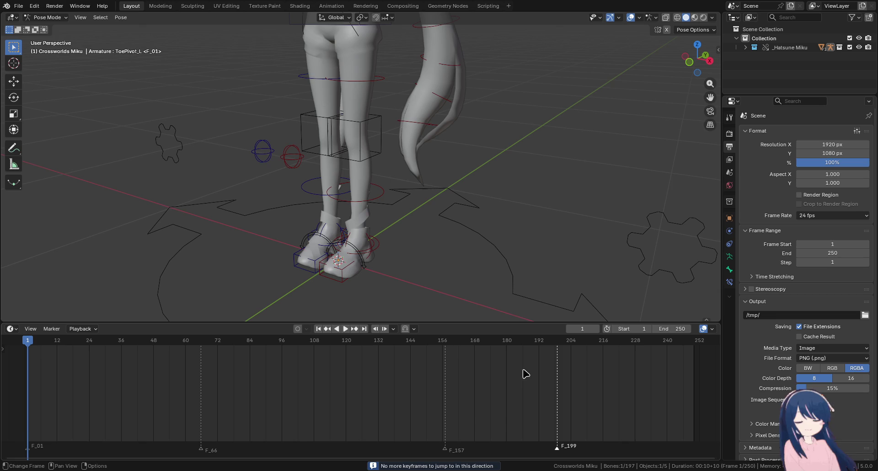
left_click(712, 329)
left_click(713, 331)
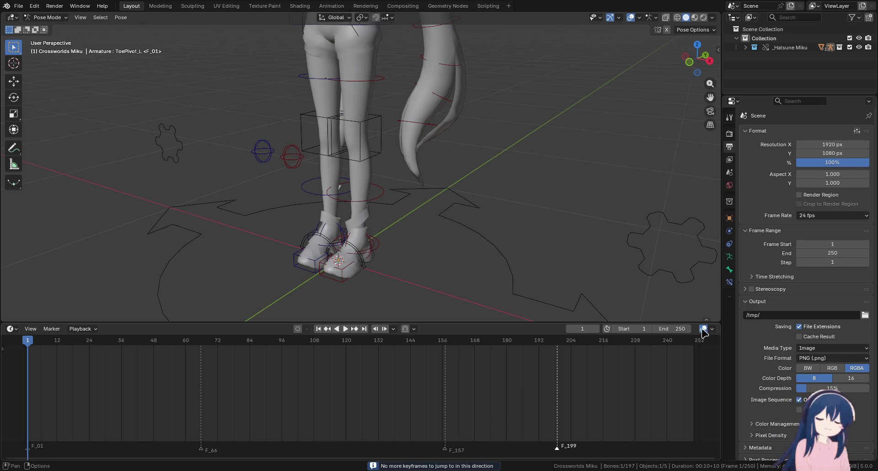
Set playhead snapping to Markers, scrub onto F_66, then change snapping to Strips
left_click(414, 329)
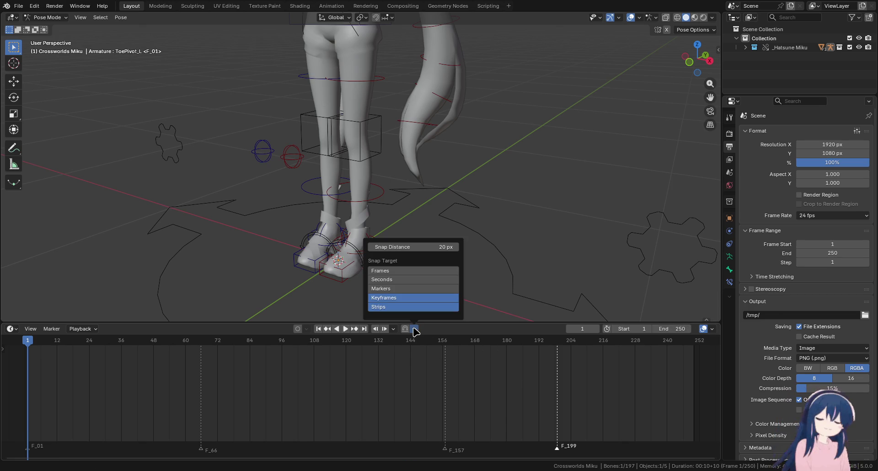
left_click(415, 289)
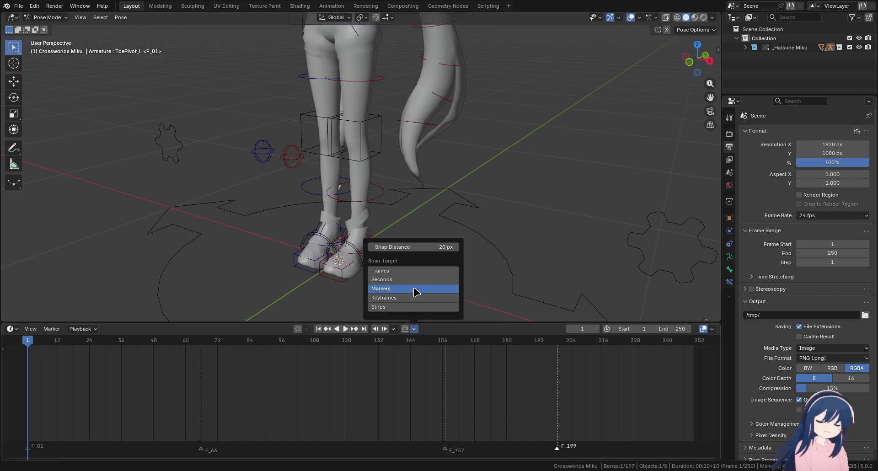
left_click(385, 330)
mouse_move(157, 366)
left_mouse_down()
mouse_move(201, 344)
mouse_move(119, 344)
left_mouse_up()
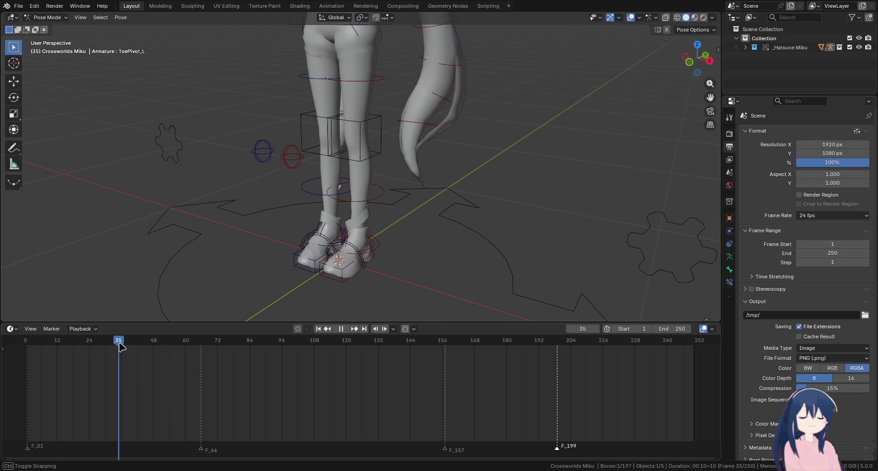
left_click(414, 329)
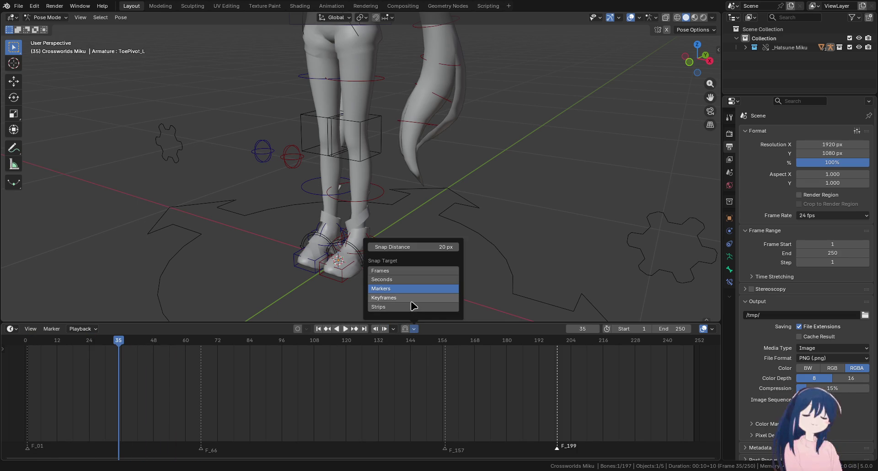
left_click(410, 306)
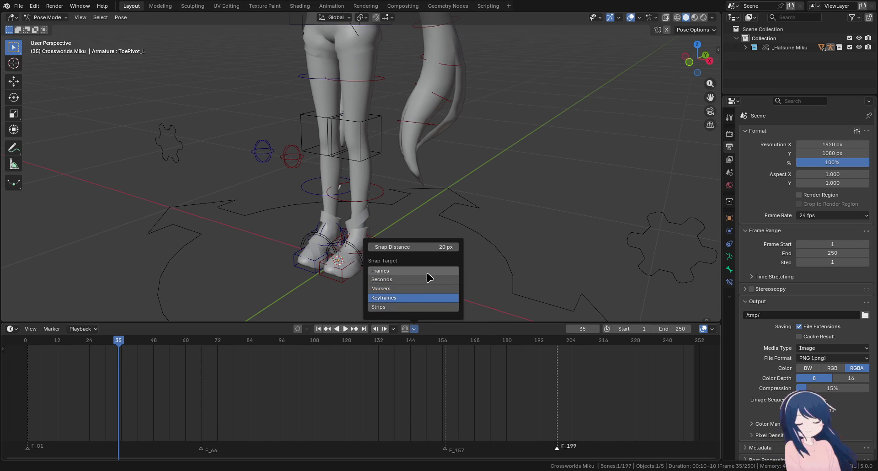
left_click(473, 338)
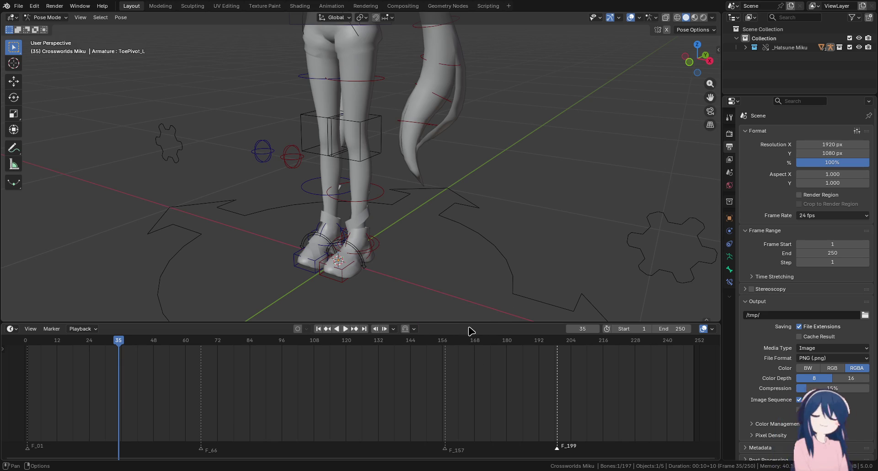
Turn on Auto Keying and make the timeline area shorter
left_click(297, 329)
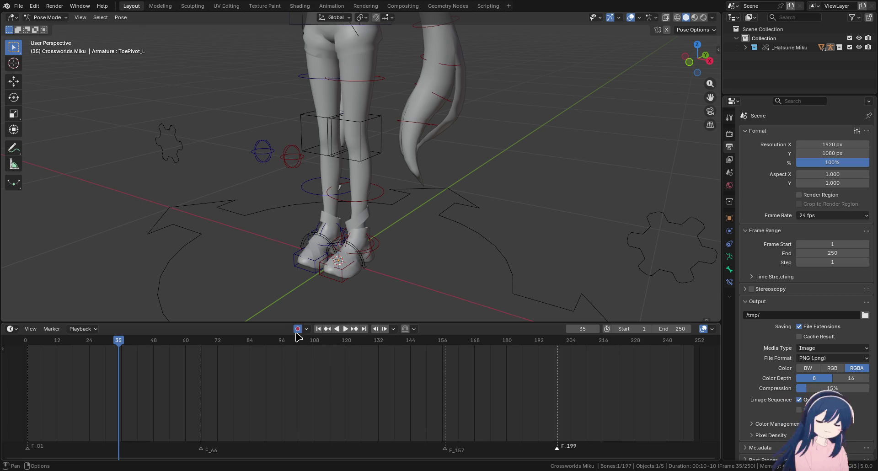
left_click(712, 329)
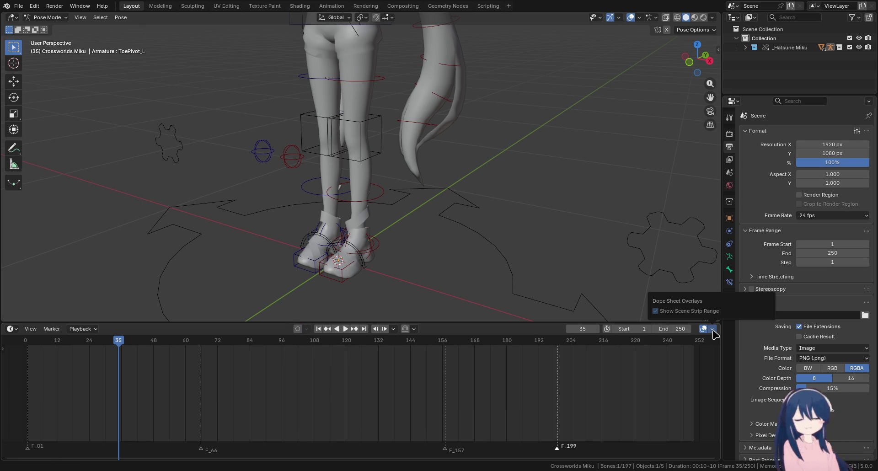
mouse_move(447, 321)
left_mouse_down()
mouse_move(445, 359)
mouse_move(446, 352)
left_mouse_up()
Zoom out to frame the whole Miku rig, return to Object Mode, and deselect everything
scroll(366, 209, "down", 3)
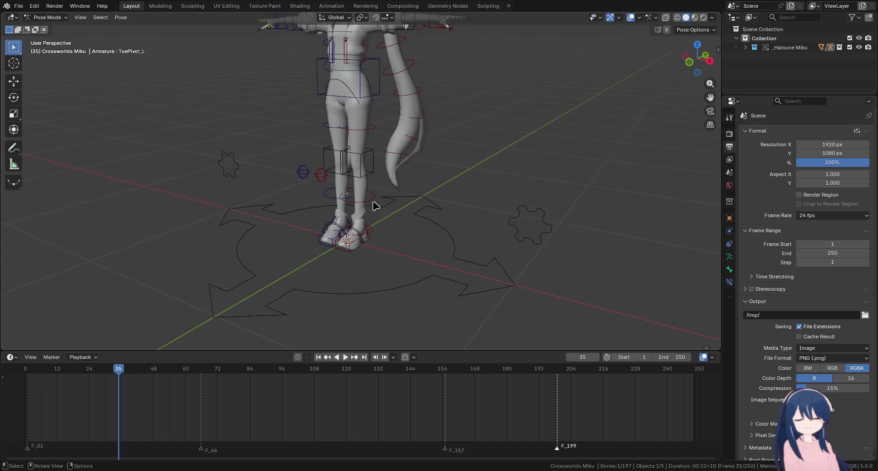
scroll(407, 173, "down", 5)
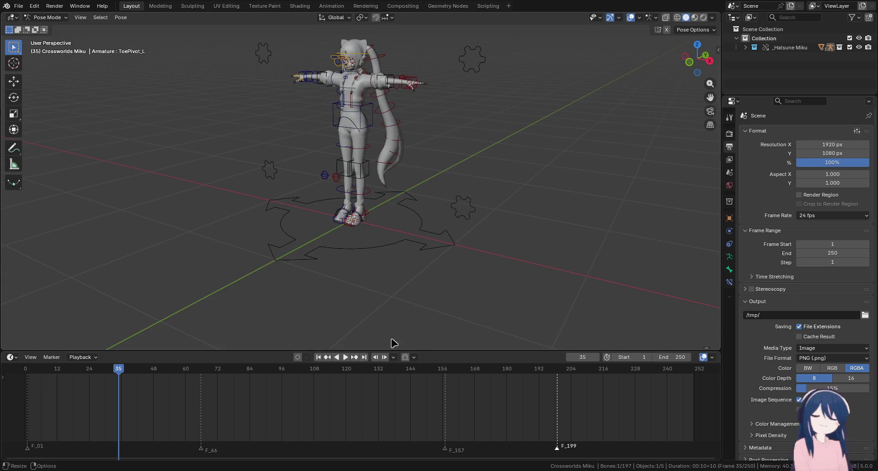
scroll(332, 228, "up", 2)
scroll(347, 242, "down", 2)
scroll(386, 220, "down", 1)
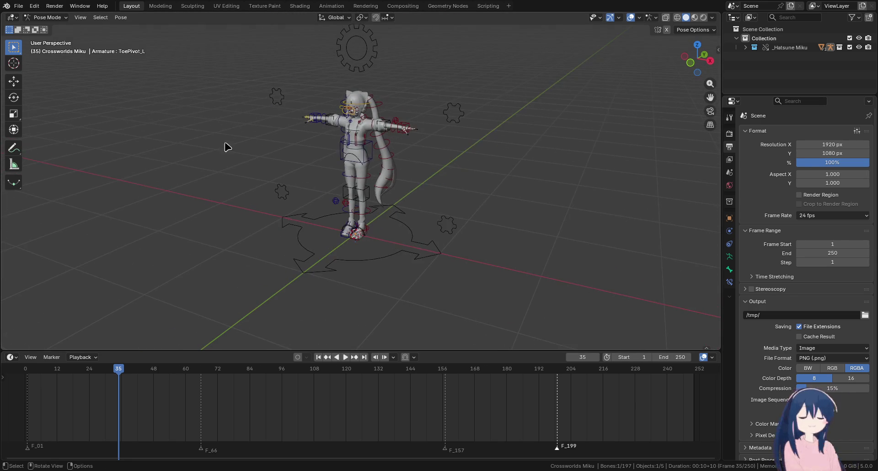
left_click(63, 17)
key("KP_4")
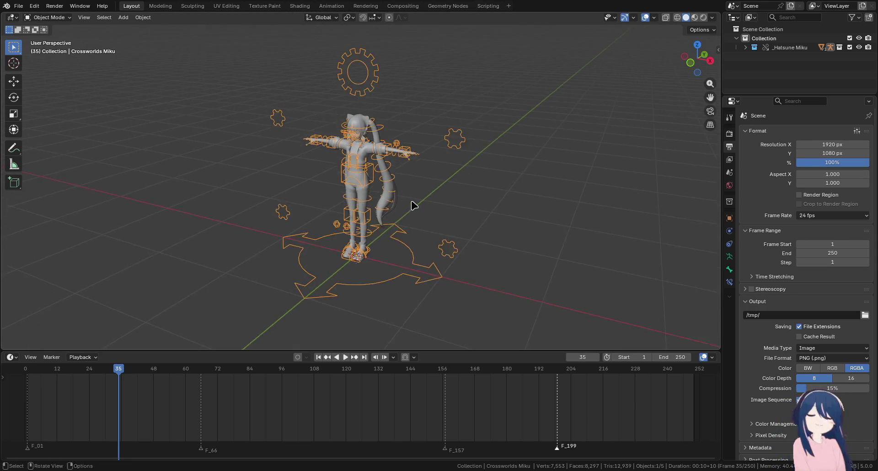
left_click(492, 195)
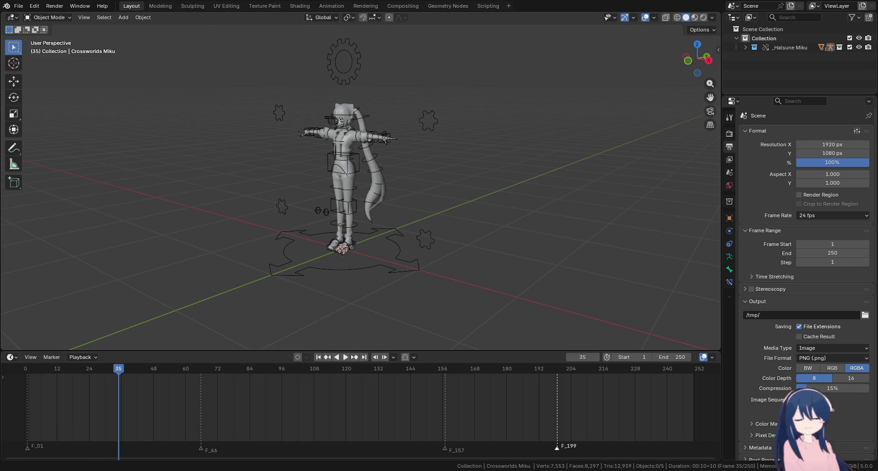
Rename the main collection to 'characters' and collapse it in the Outliner
left_click_drag(402, 218, 454, 267)
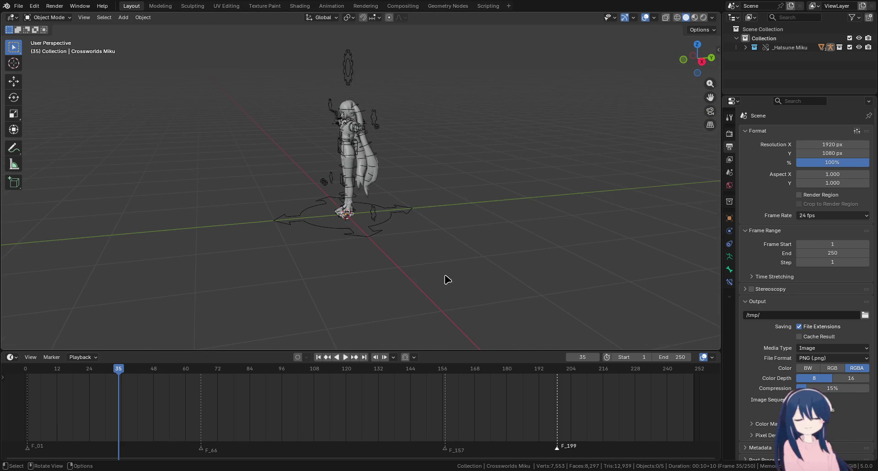
left_click(745, 47)
double_click(764, 38)
type("characters")
key("Return")
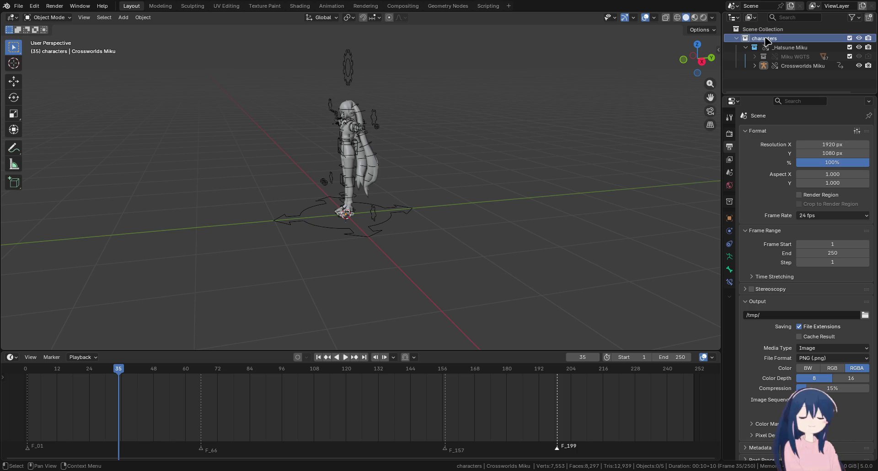
left_click(737, 38)
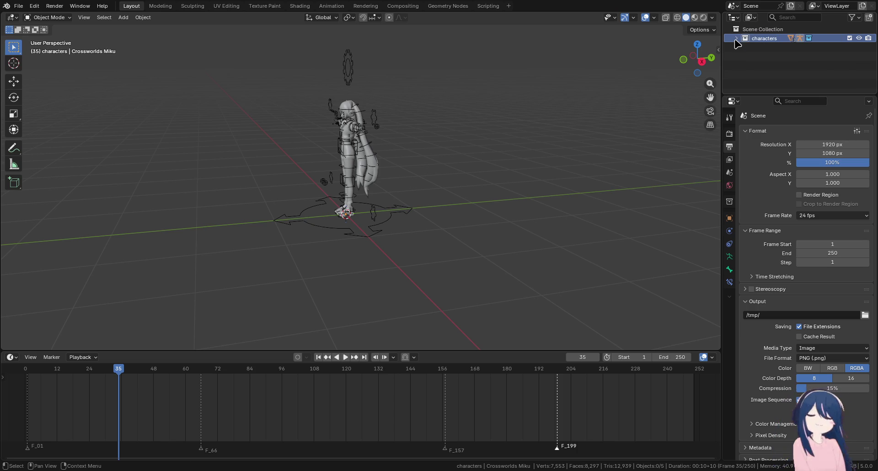
scroll(388, 154, "up", 1)
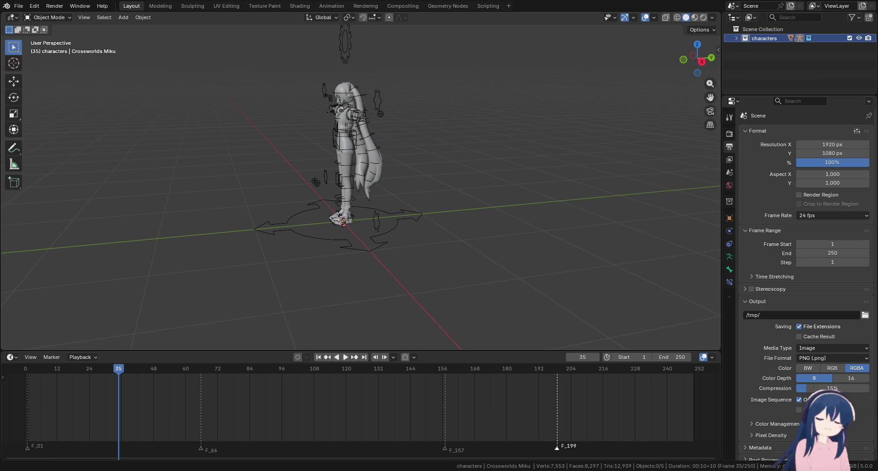
key("KP_4")
key("KP_4")
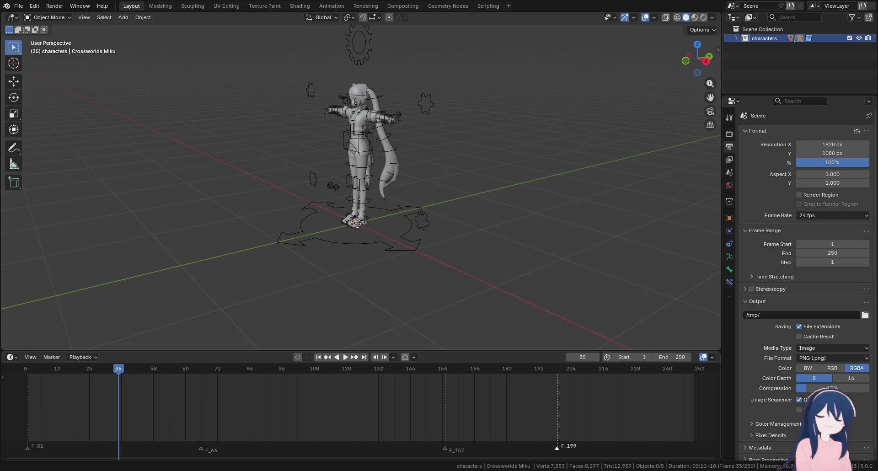
Link the Goro_Majima_Append character from a file and bring up its Outliner context menu
left_click(19, 6)
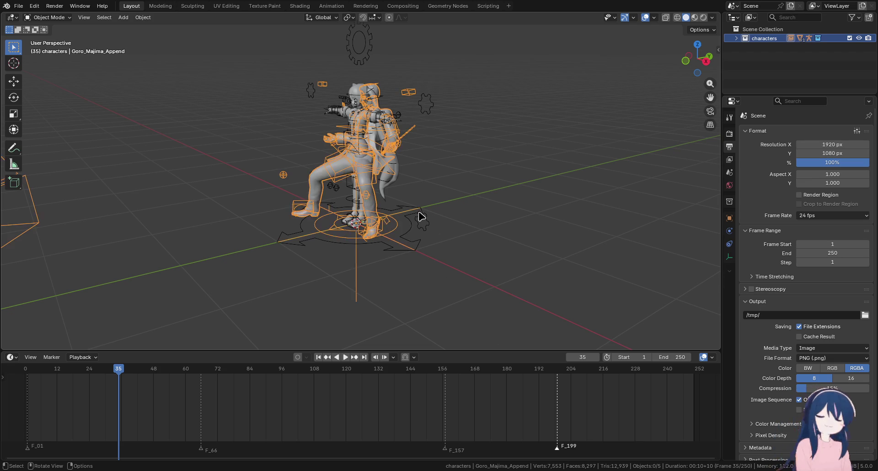
left_click_drag(421, 216, 518, 163)
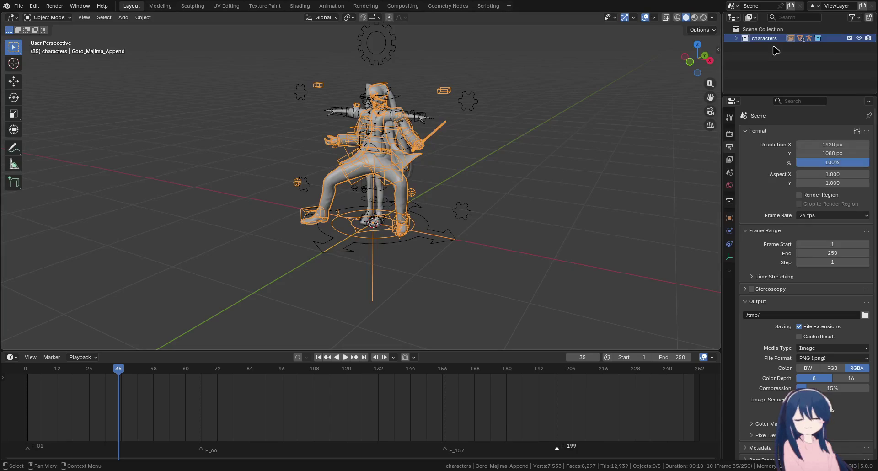
left_click(736, 38)
left_click(777, 74)
right_click(755, 75)
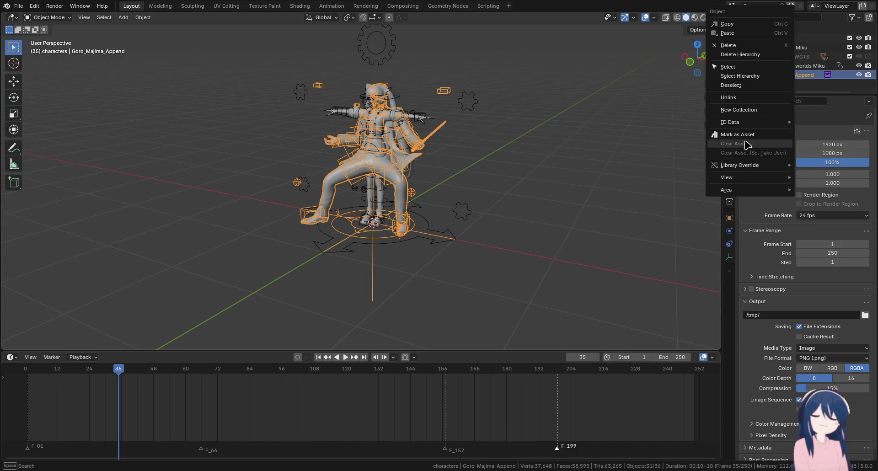
Make the linked Goro Majima rig an editable override and put it in Pose Mode
left_click(738, 191)
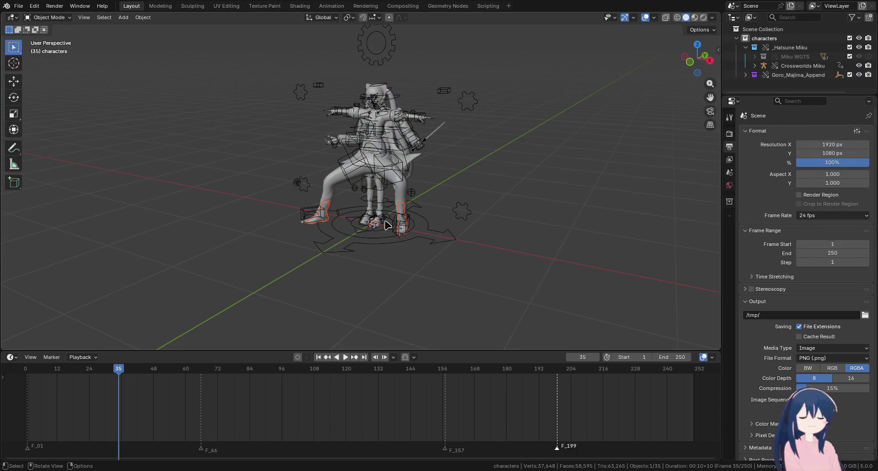
left_click(338, 166)
left_click(48, 18)
left_click(46, 46)
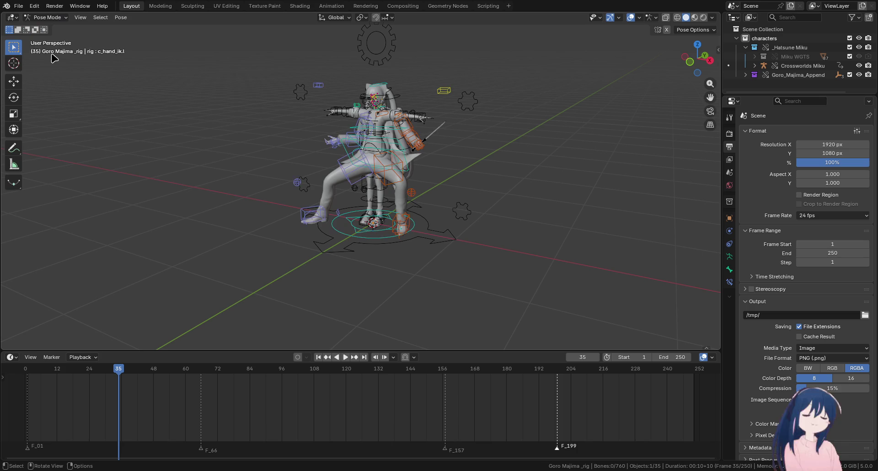
Clear the location, rotation and scale of all the rig's bones
key("a")
key("alt+g")
key("alt+r")
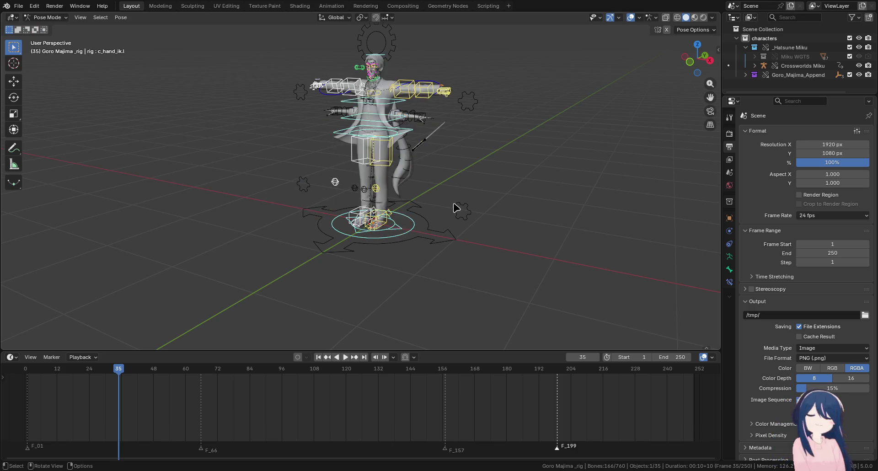
key("alt+a")
scroll(379, 279, "up", 1)
scroll(424, 215, "up", 4)
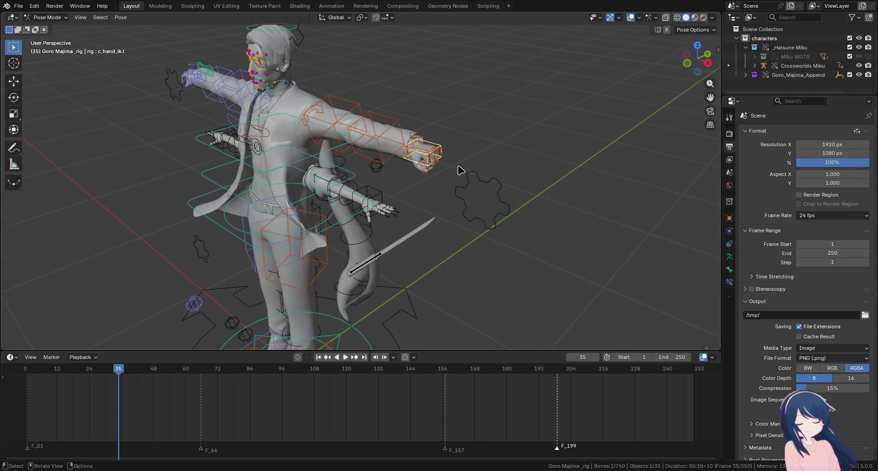
key("a")
key("alt+s")
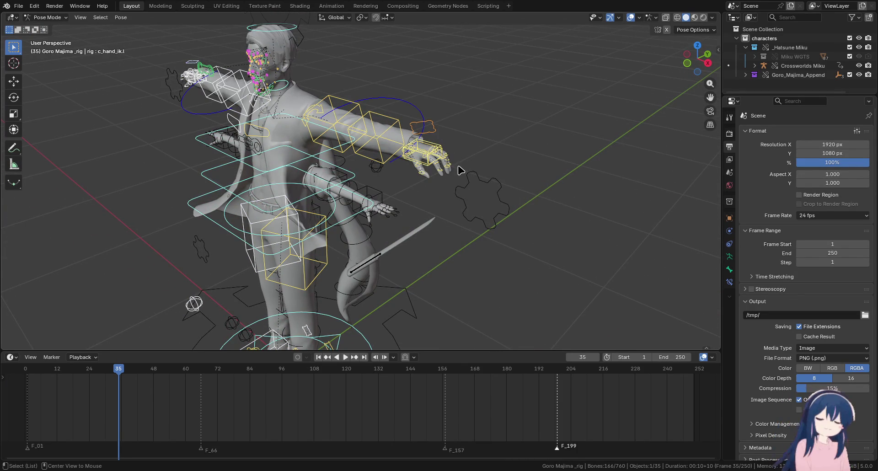
key("alt+a")
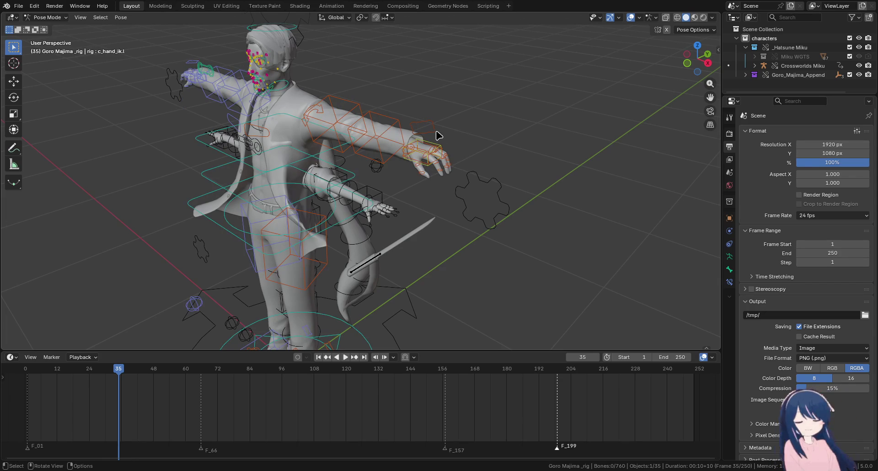
Select the left forearm control and slide its IK-FK Switch from FK toward IK
left_click(416, 103)
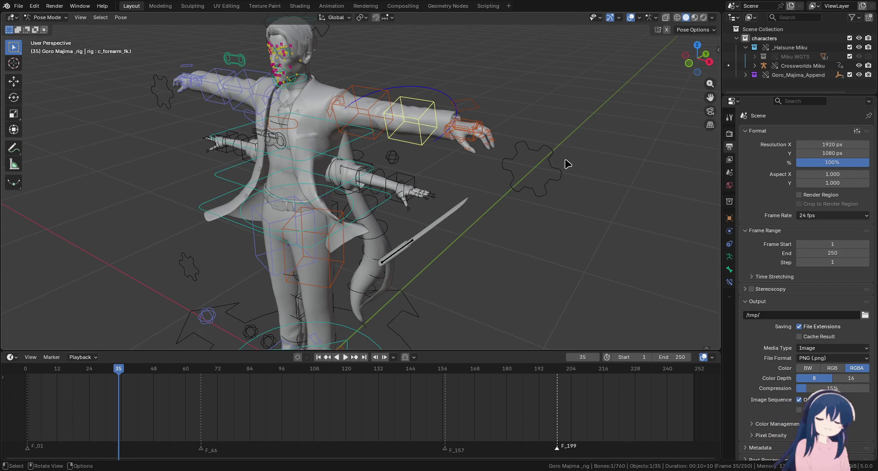
key("n")
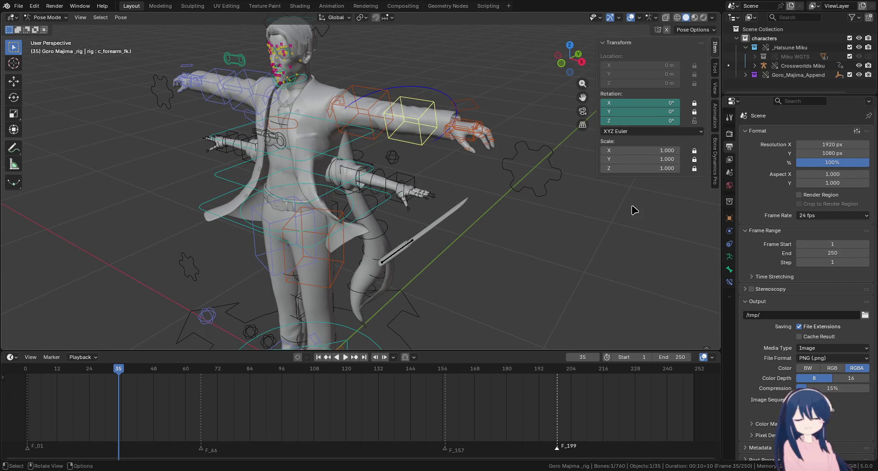
left_click(715, 69)
left_click(715, 89)
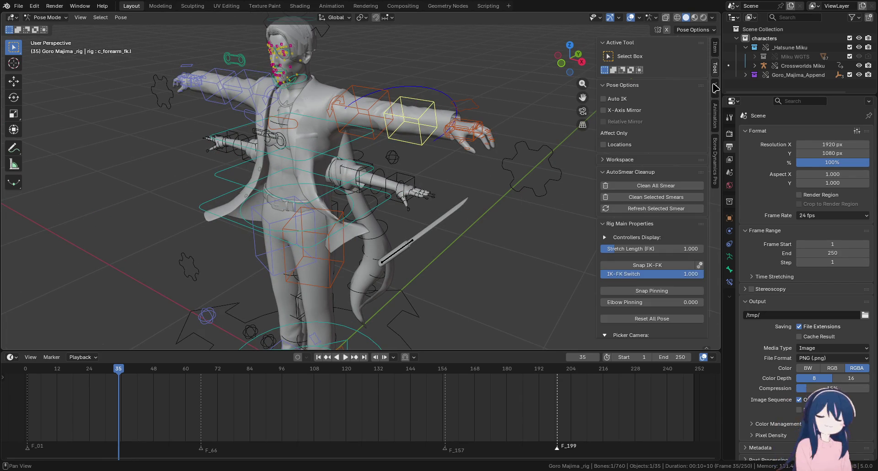
scroll(662, 189, "down", 1)
mouse_move(658, 259)
left_mouse_down()
mouse_move(624, 259)
mouse_move(515, 175)
left_mouse_up()
Test-move the left hand IK control, cancel it, and orbit around the character
left_click(476, 124)
key("g")
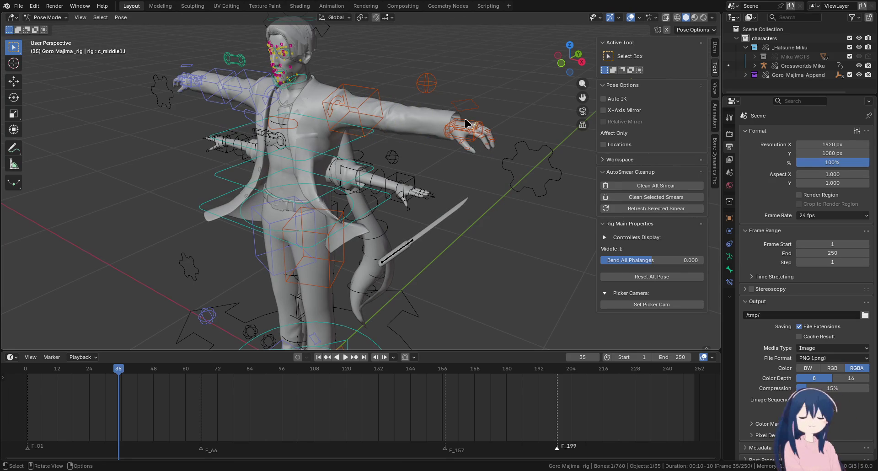
key("Escape")
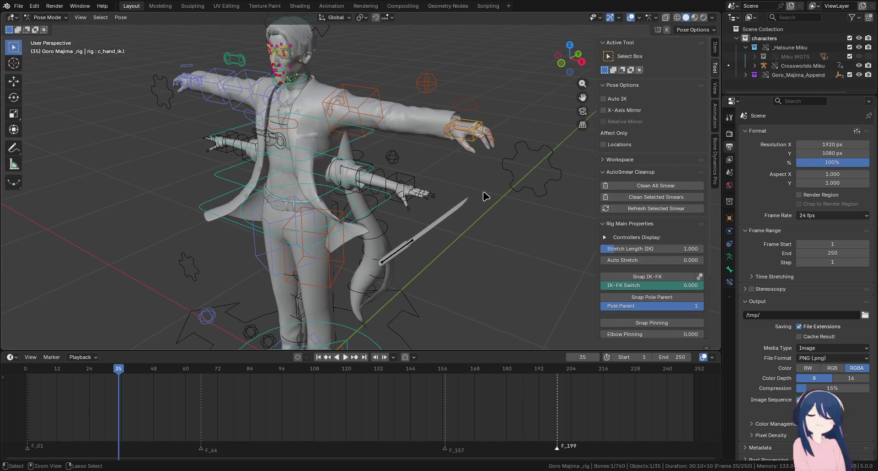
left_click_drag(486, 196, 434, 188)
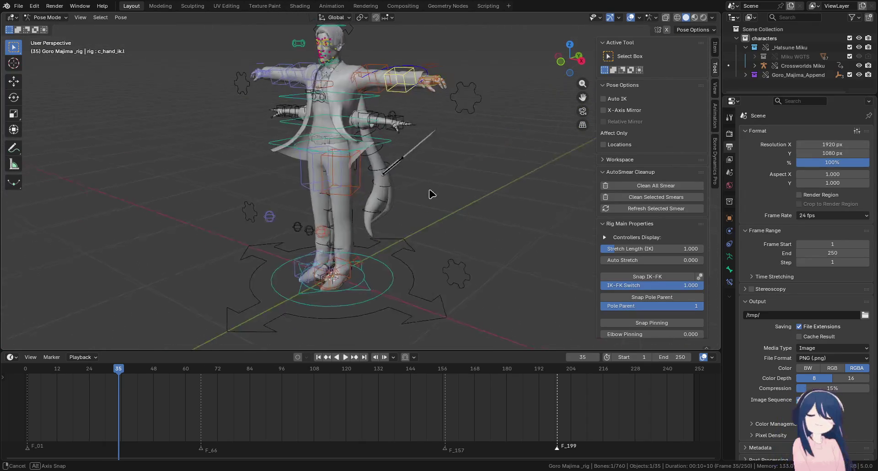
mouse_move(433, 189)
left_mouse_down()
mouse_move(381, 199)
mouse_move(446, 201)
mouse_move(386, 221)
mouse_move(437, 236)
left_mouse_up()
Select the c_pos main position bone and orbit back to a front view
left_click(393, 264)
scroll(386, 221, "down", 3)
scroll(468, 218, "up", 2)
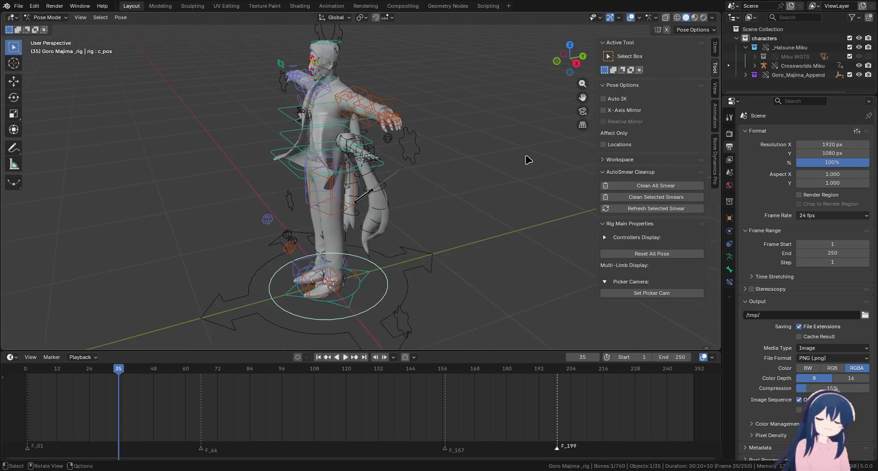
left_click_drag(417, 173, 411, 201)
scroll(352, 108, "up", 2)
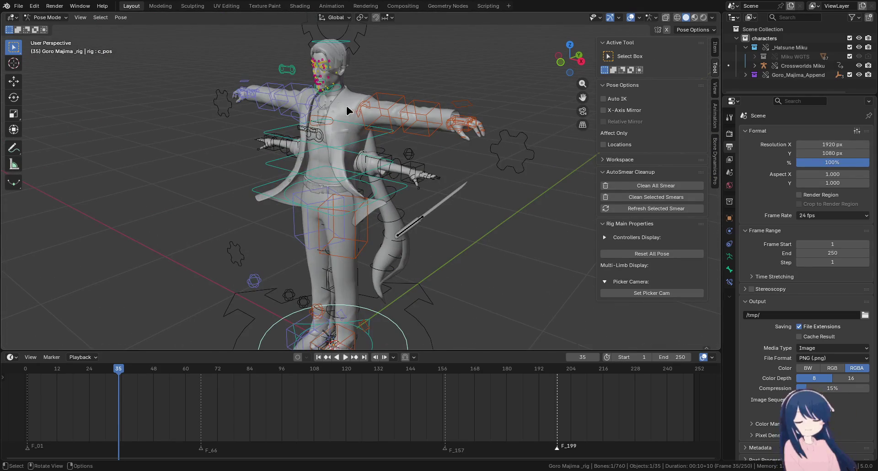
Expand Goro_Majima_Append and Goro_Majima in an enlarged Outliner to list the meshes
left_click(745, 75)
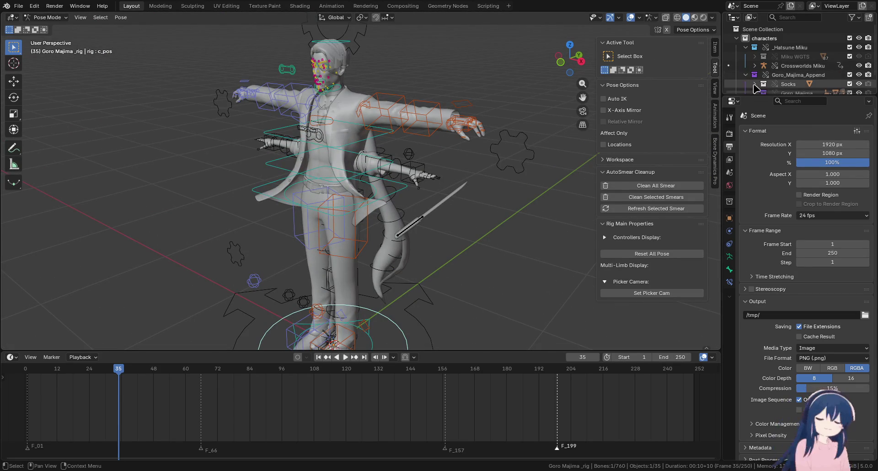
left_click_drag(763, 97, 762, 195)
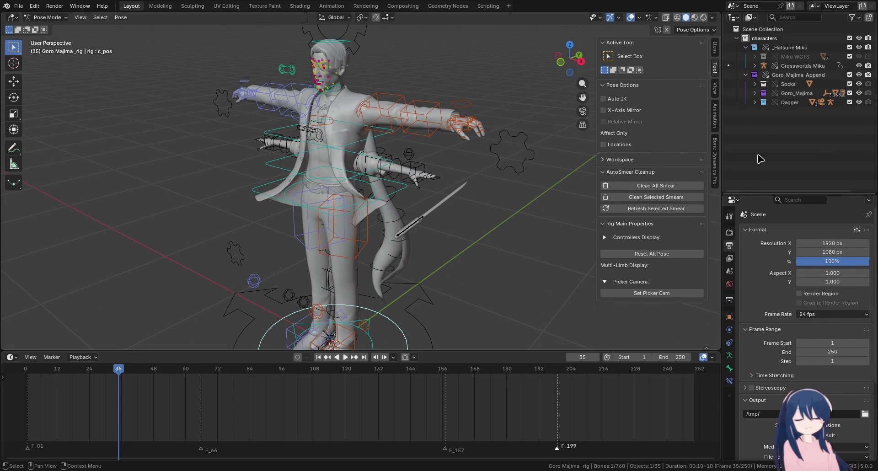
left_click(755, 93)
scroll(756, 100, "down", 3)
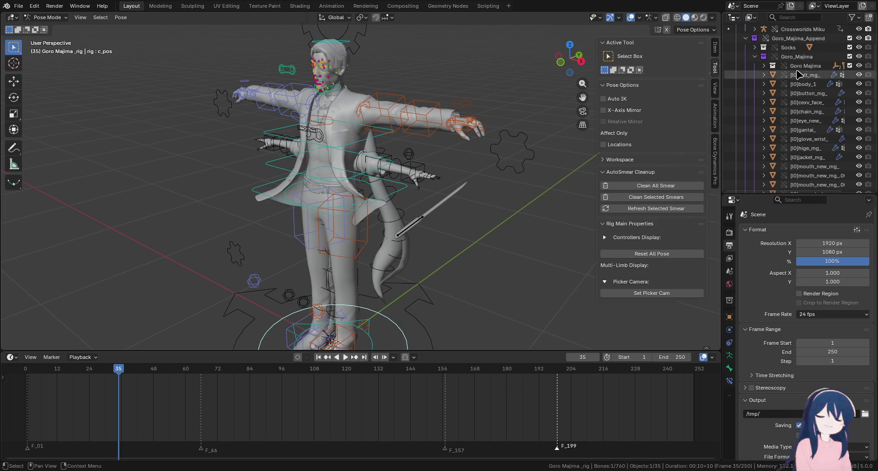
scroll(758, 93, "down", 3)
scroll(758, 93, "down", 5)
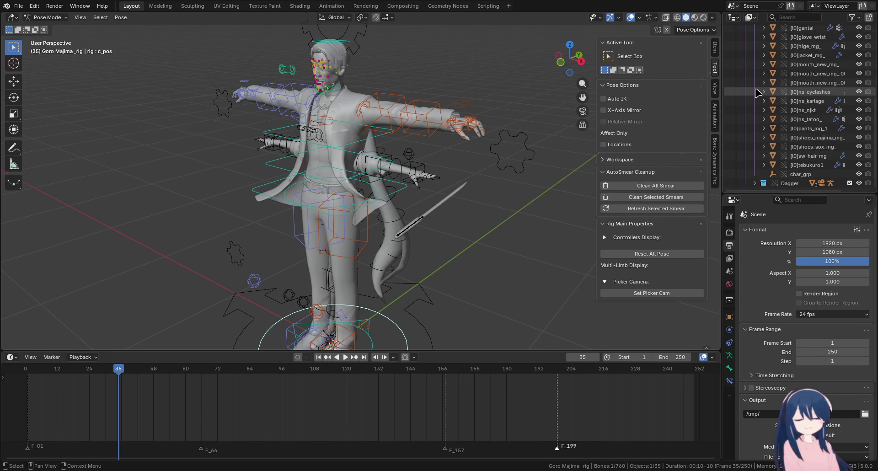
scroll(758, 93, "up", 5)
scroll(758, 93, "up", 5)
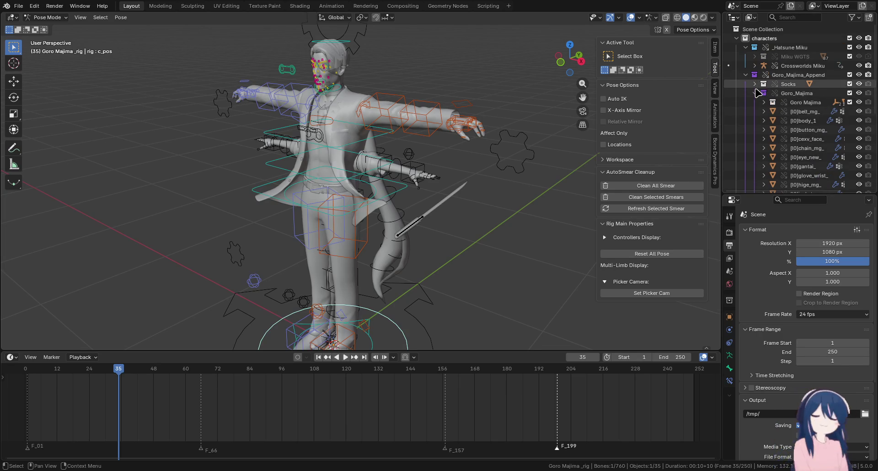
scroll(799, 114, "down", 3)
scroll(800, 115, "down", 2)
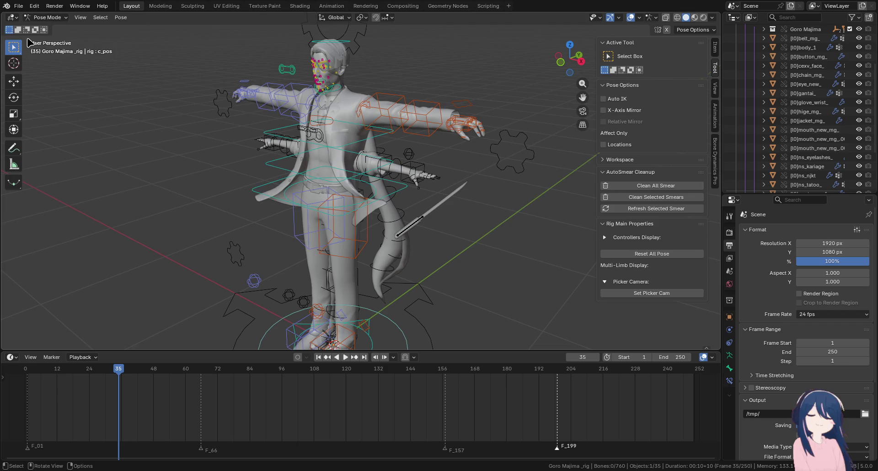
Select the jacket mesh in Object Mode and hide it from the viewport
left_click(35, 5)
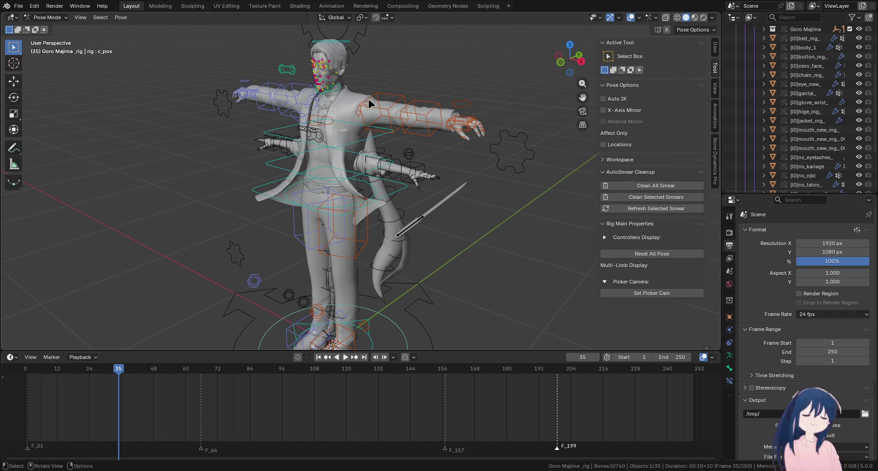
left_click(348, 104)
left_click(859, 120)
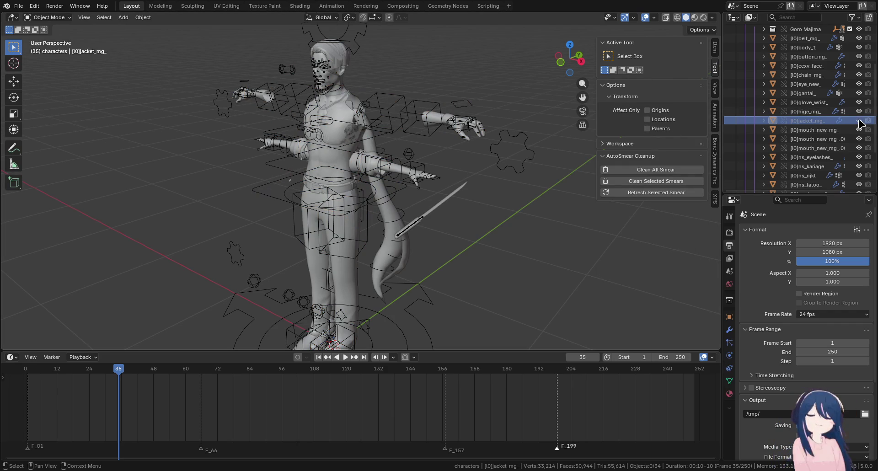
Inspect the torso tattoo mesh's modifiers and the overlapping body meshes up close
left_click(334, 109)
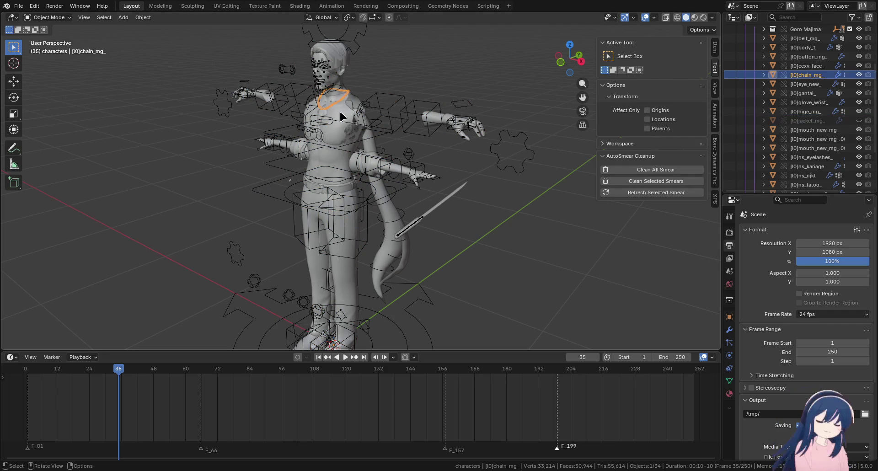
left_click(730, 330)
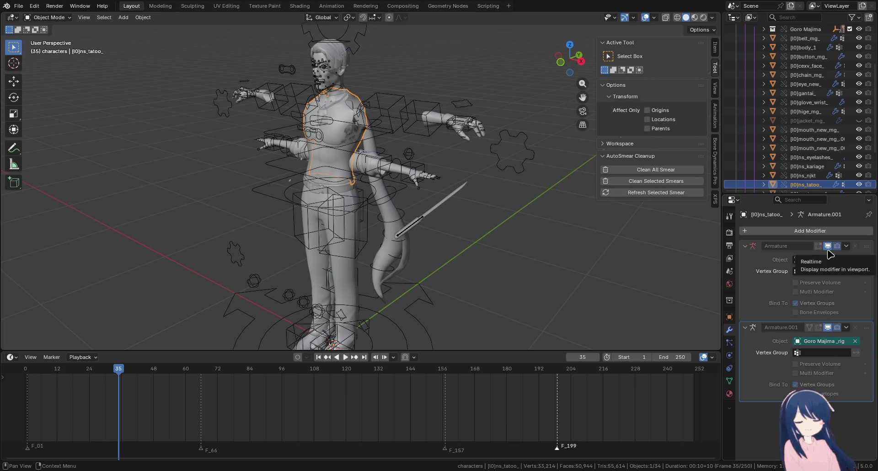
mouse_move(383, 170)
left_mouse_down()
mouse_move(414, 247)
mouse_move(409, 241)
left_mouse_up()
scroll(414, 247, "up", 4)
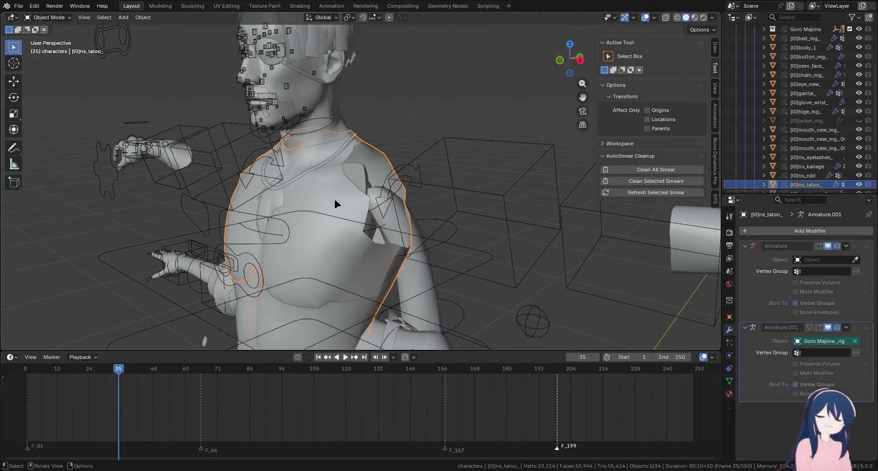
left_click(334, 200)
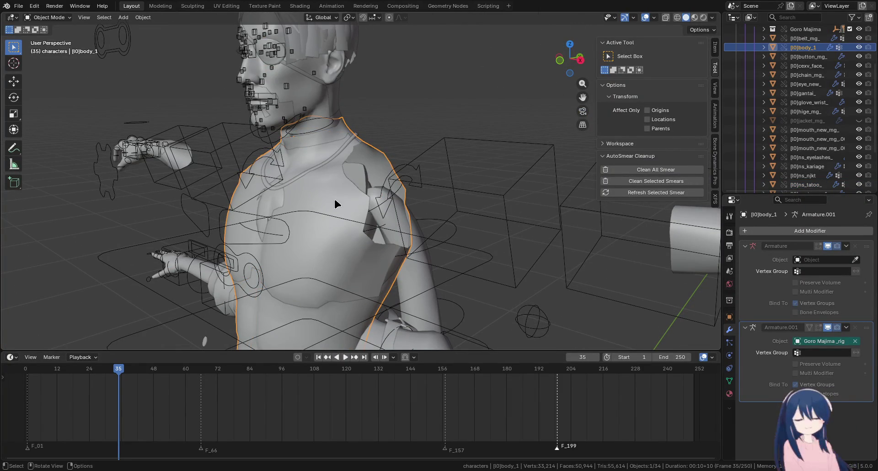
scroll(335, 203, "down", 4)
mouse_move(335, 204)
left_mouse_down()
mouse_move(382, 159)
mouse_move(382, 206)
left_mouse_up()
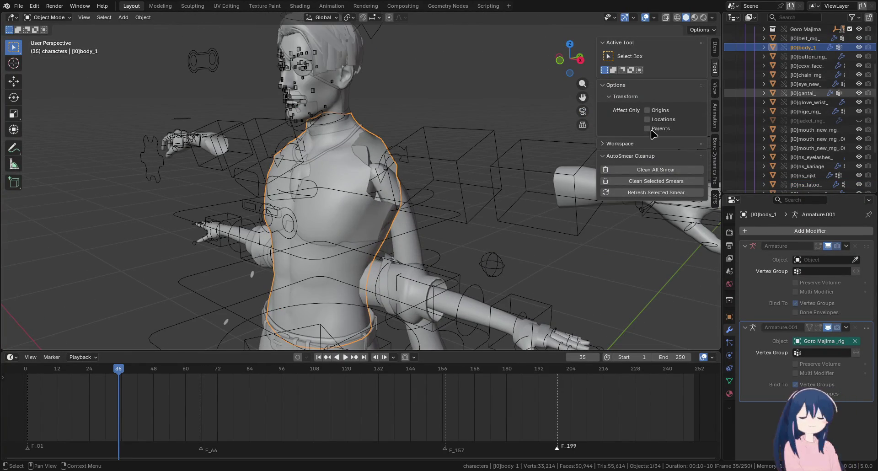
left_click(346, 175)
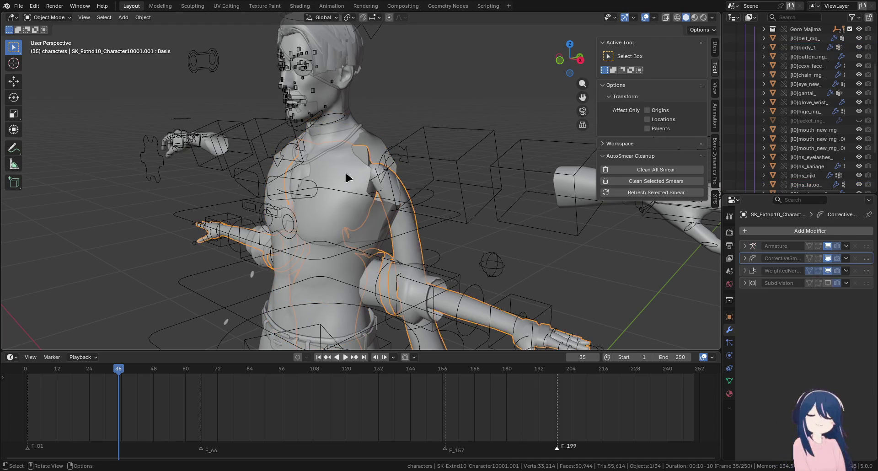
scroll(804, 114, "up", 5)
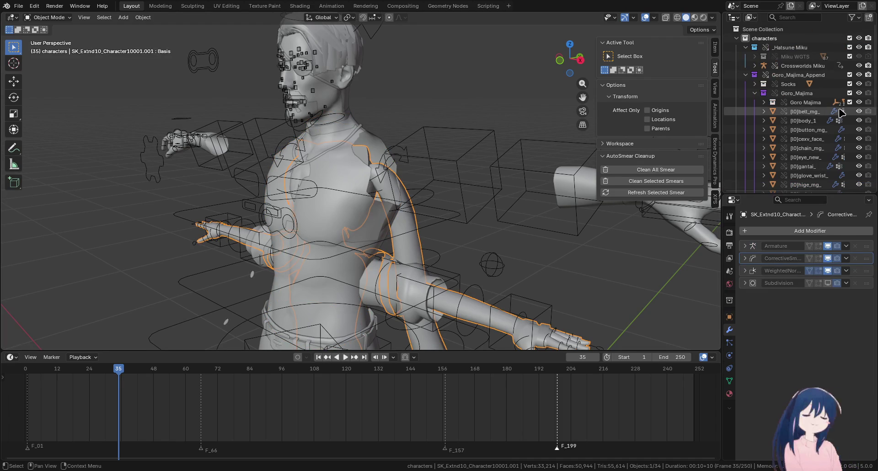
Exclude the Hatsune Miku collection and set viewport shading to Flat lighting with Texture colour
left_click(849, 48)
scroll(359, 197, "down", 3)
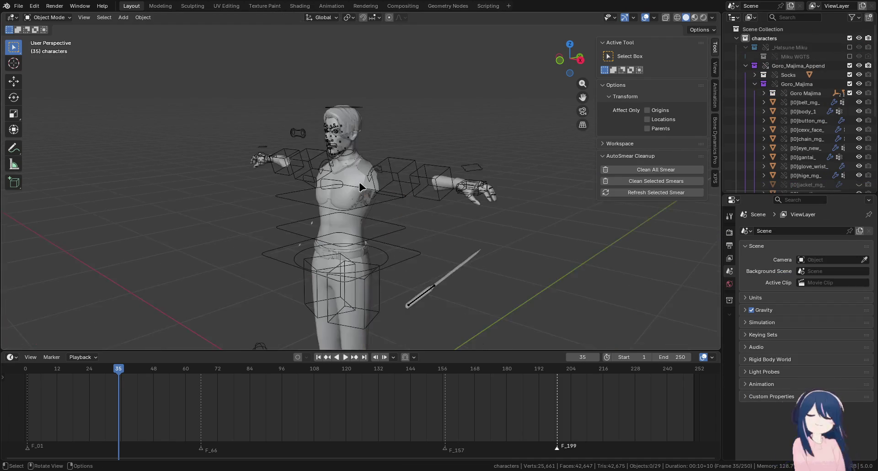
left_click(351, 187)
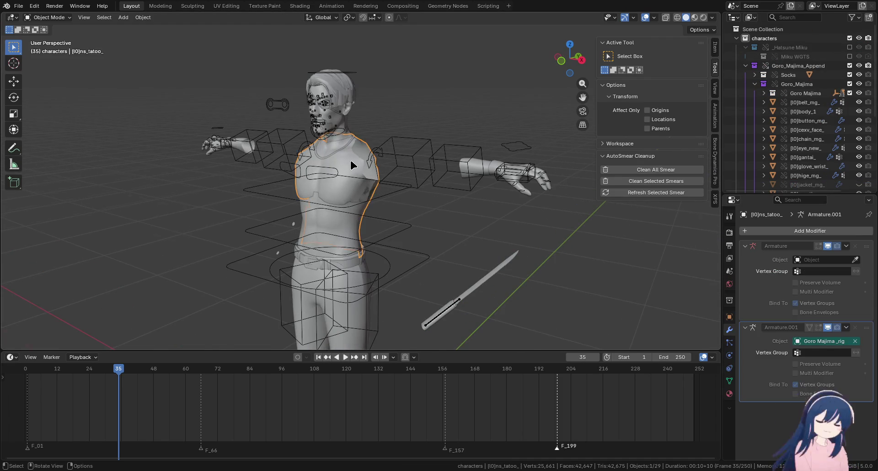
scroll(355, 190, "up", 3)
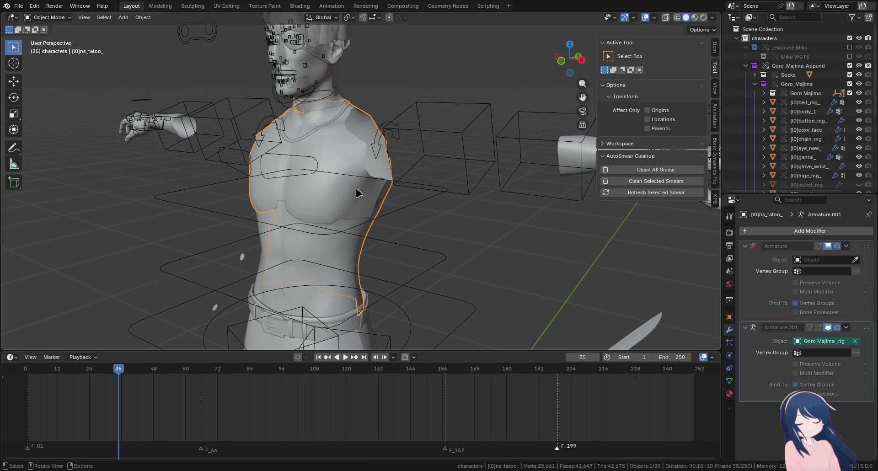
left_click(711, 19)
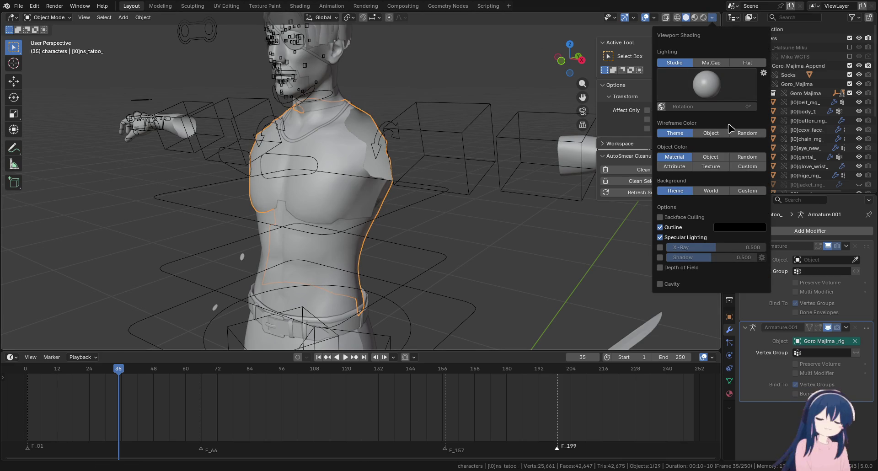
left_click(749, 63)
left_click(710, 124)
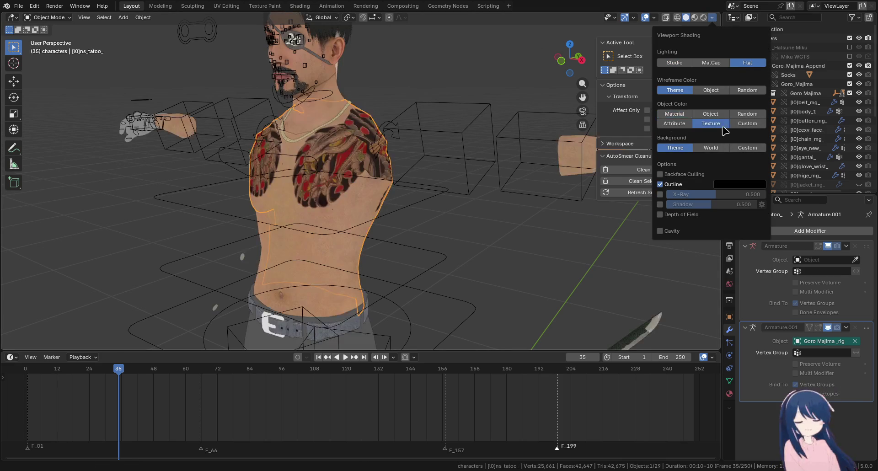
Select the tattooed torso mesh and toggle its visibility off and back on
mouse_move(398, 108)
left_mouse_down()
mouse_move(337, 127)
mouse_move(384, 124)
mouse_move(310, 147)
left_mouse_up()
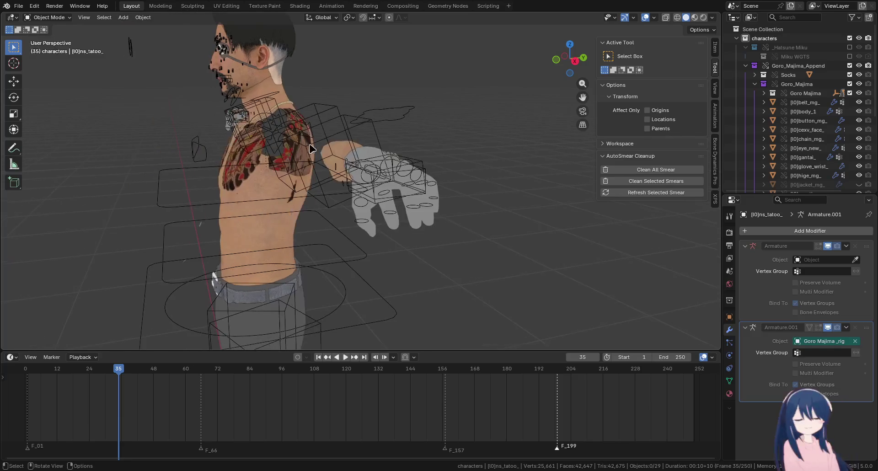
left_click_drag(272, 212, 374, 182)
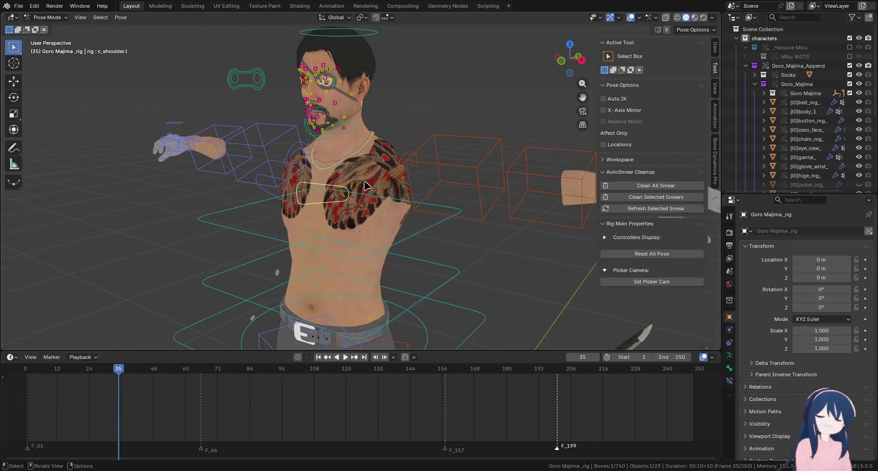
left_click(374, 182)
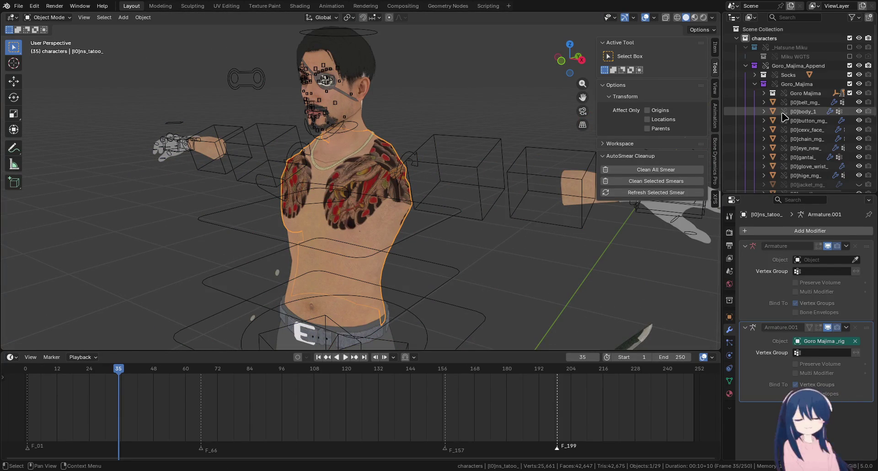
scroll(784, 118, "down", 2)
scroll(784, 118, "down", 4)
scroll(783, 116, "down", 3)
scroll(783, 115, "down", 3)
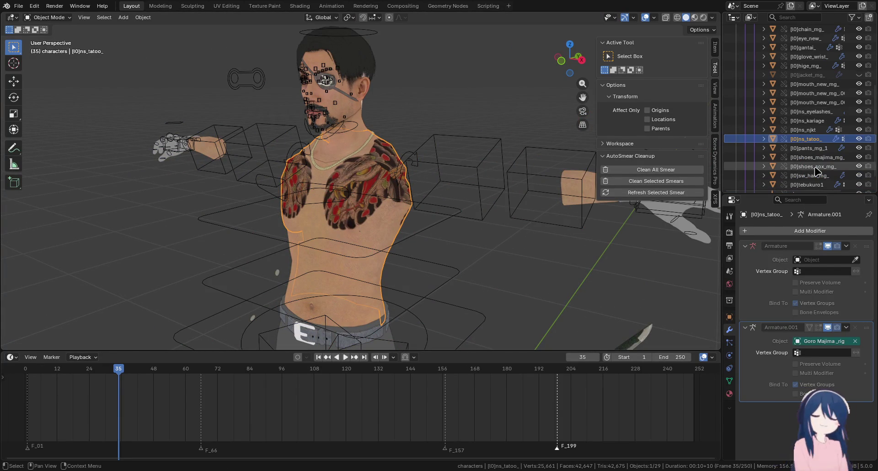
left_click(859, 138)
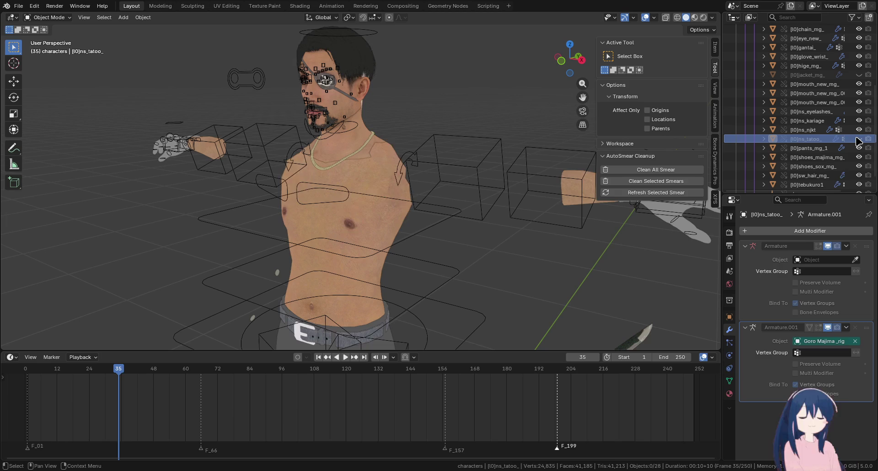
left_click(859, 139)
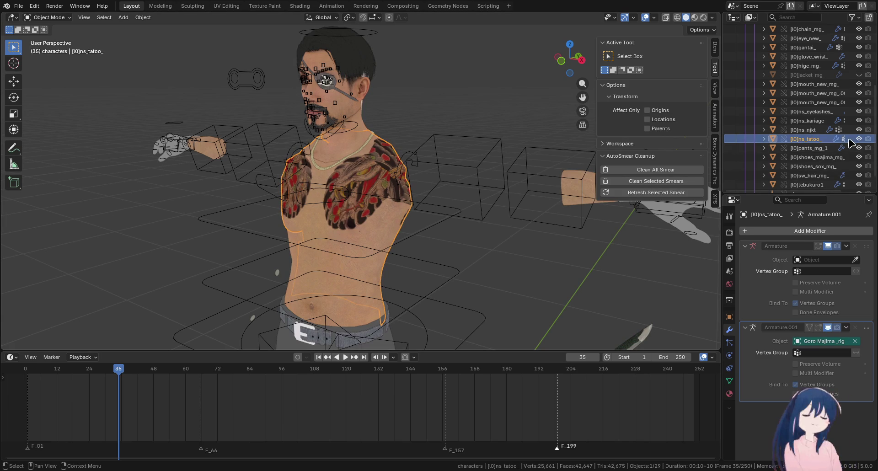
Unhide the jacket mesh and select the character's rig
scroll(857, 155, "up", 2)
left_click(858, 92)
mouse_move(368, 190)
left_mouse_down()
mouse_move(404, 171)
mouse_move(406, 182)
mouse_move(455, 100)
mouse_move(366, 108)
mouse_move(385, 117)
mouse_move(406, 166)
mouse_move(394, 168)
mouse_move(403, 215)
mouse_move(597, 280)
left_mouse_up()
left_click(466, 138)
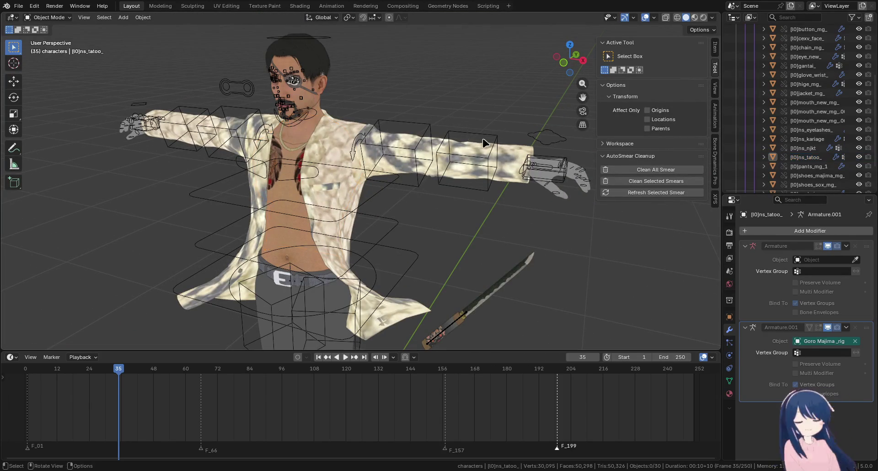
In Pose Mode, show the Coat bone collection and clear all bone rotations and locations
key("ctrl+Tab")
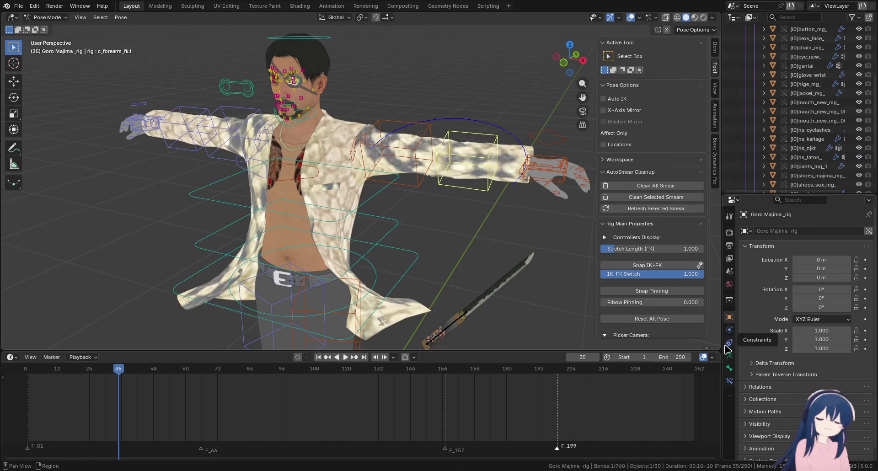
left_click(729, 356)
left_click(805, 332)
left_click_drag(808, 338, 808, 439)
scroll(823, 297, "down", 3)
left_click(838, 290)
key("a")
key("alt+r")
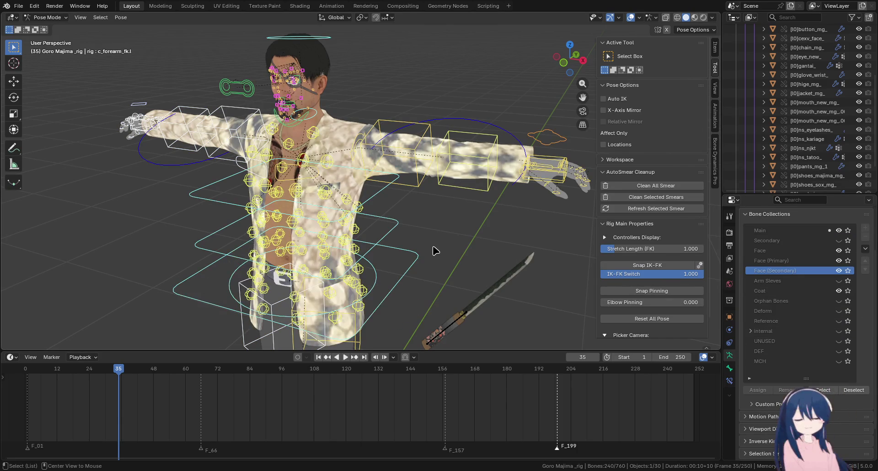
key("alt+g")
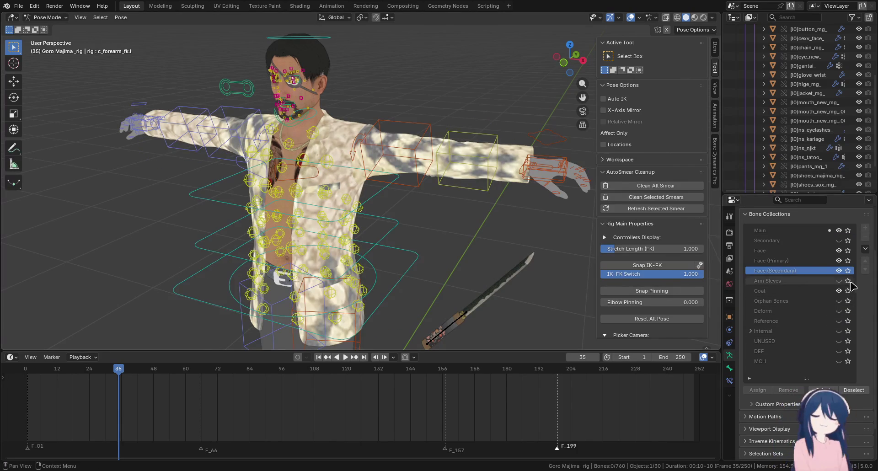
key("alt+a")
Hide the Coat and Face bone collections and return the rig to Object Mode
scroll(460, 223, "down", 2)
left_click(838, 291)
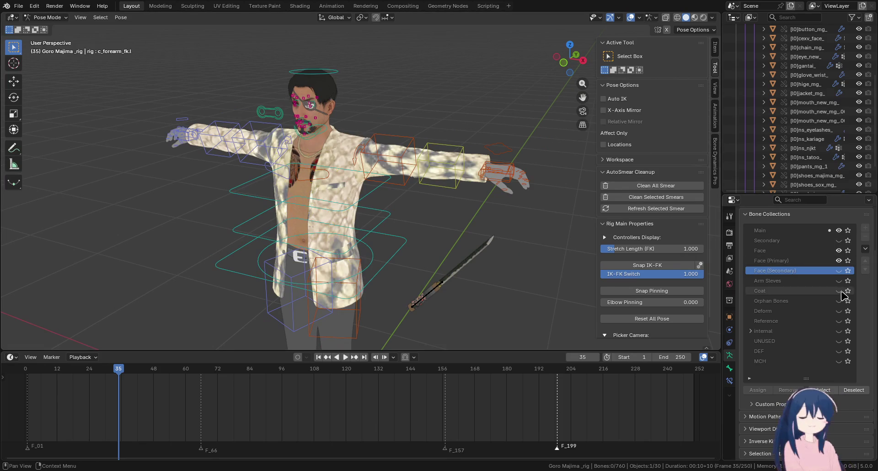
left_click(840, 255)
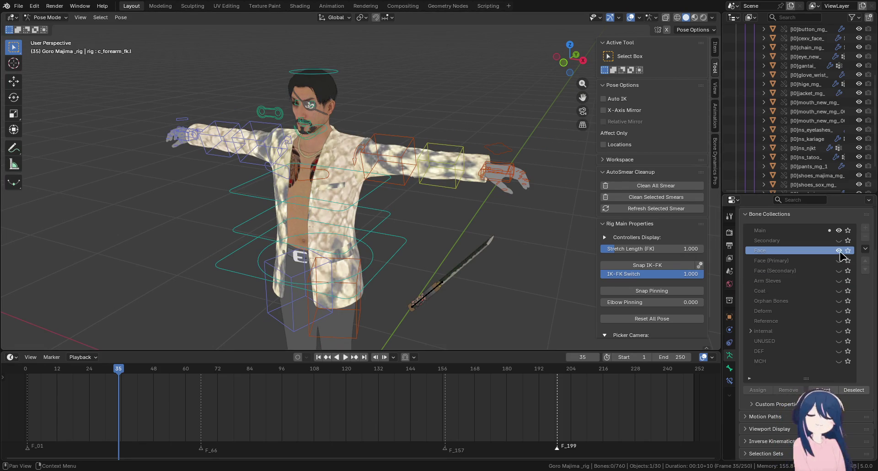
left_click(839, 250)
scroll(476, 218, "down", 4)
scroll(500, 241, "down", 3)
left_click(46, 17)
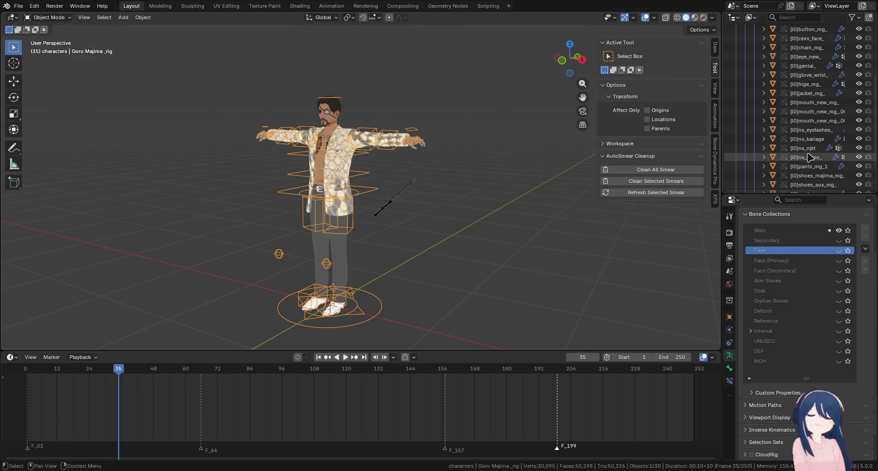
Collapse the Goro_Majima collection and turn on Simplify in Render Properties
scroll(752, 76, "up", 5)
left_click(754, 83)
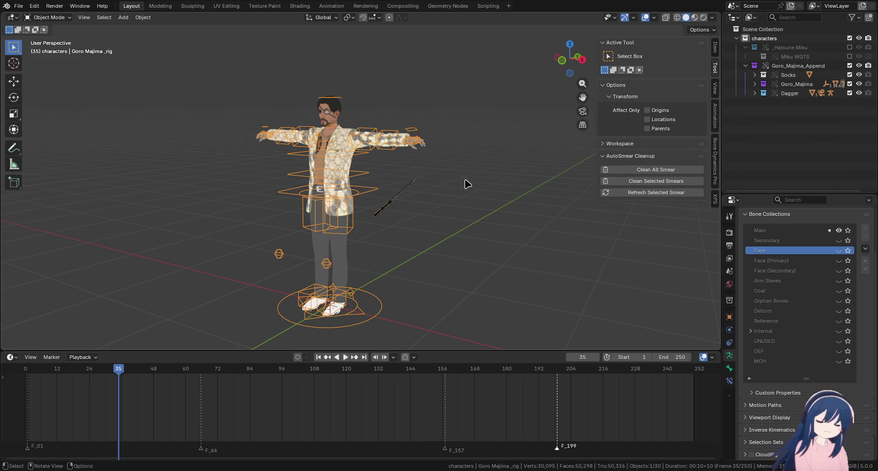
left_click(729, 232)
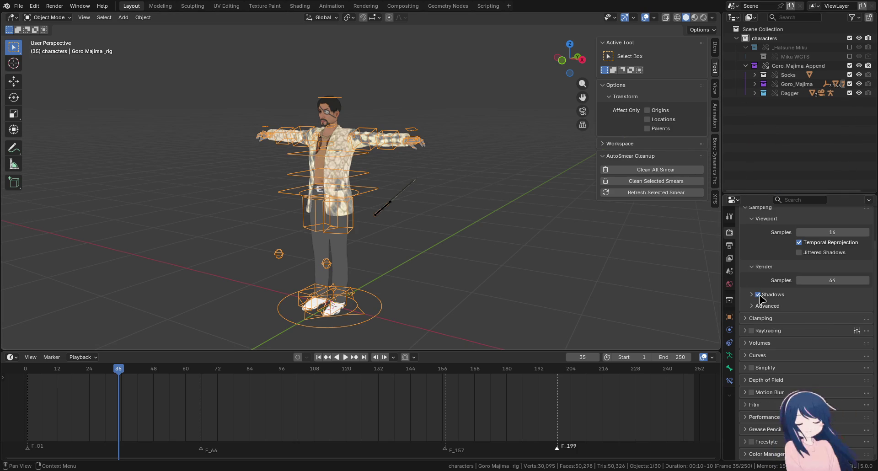
left_click(748, 371)
scroll(827, 370, "down", 3)
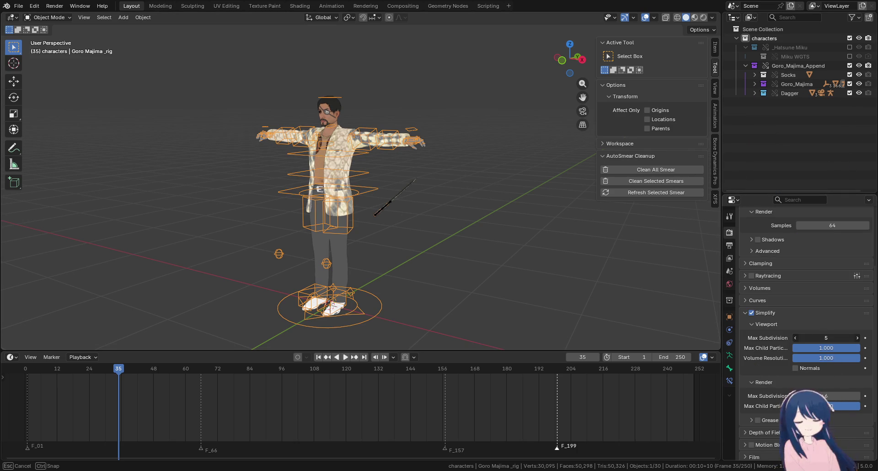
scroll(805, 320, "up", 5)
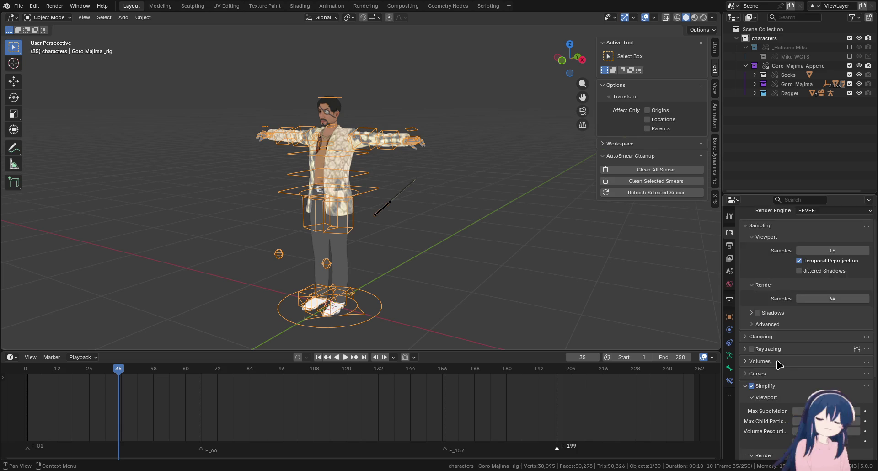
Set the render engine to Workbench with Flat lighting, then deselect the rig
left_click(823, 230)
left_click(814, 250)
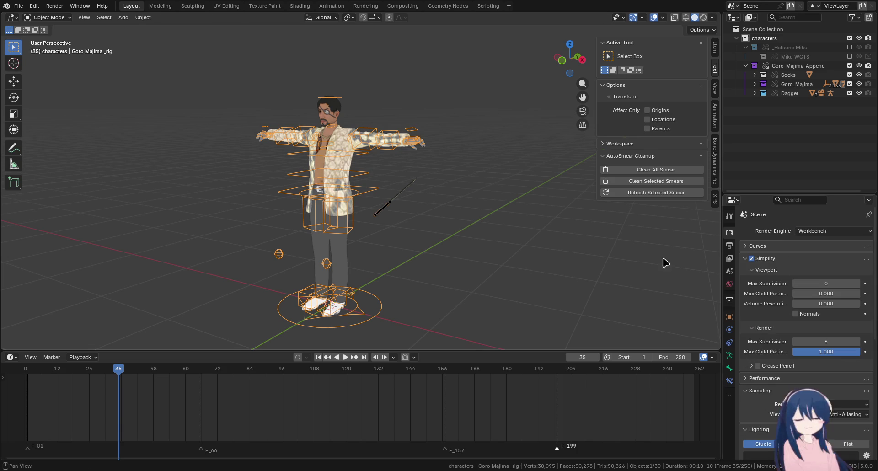
scroll(778, 361, "down", 5)
scroll(793, 350, "down", 4)
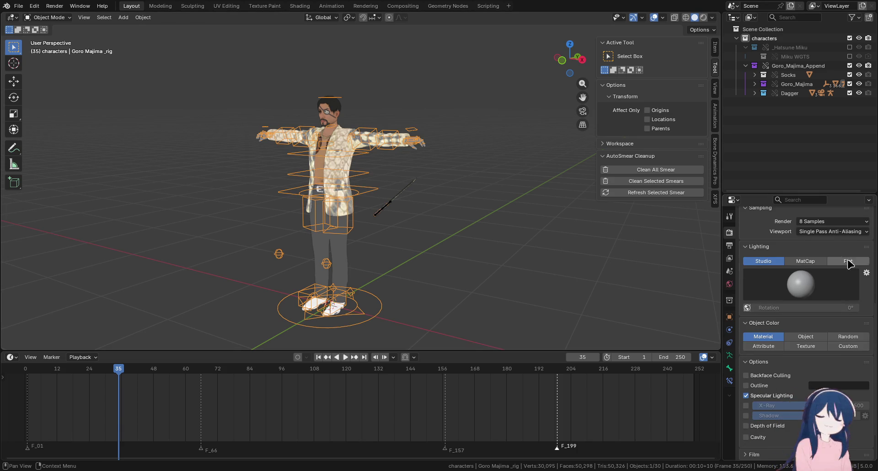
left_click(847, 262)
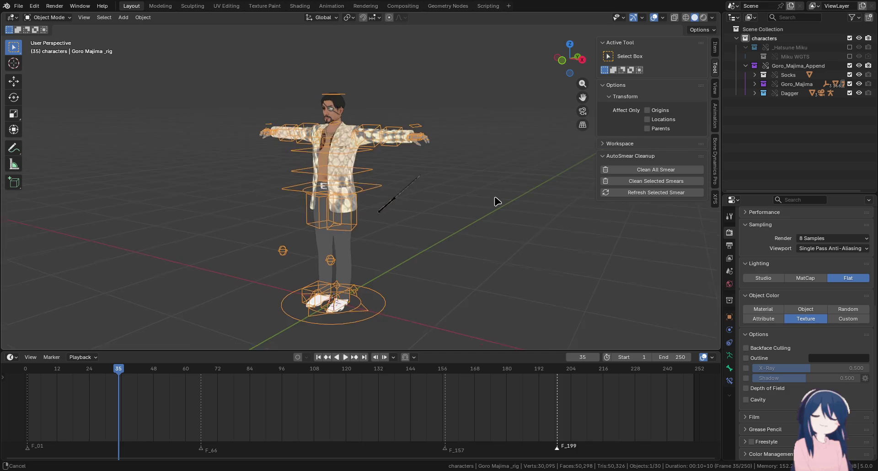
left_click(480, 224)
Play the animation briefly, then stop and return to frame 1
key("space")
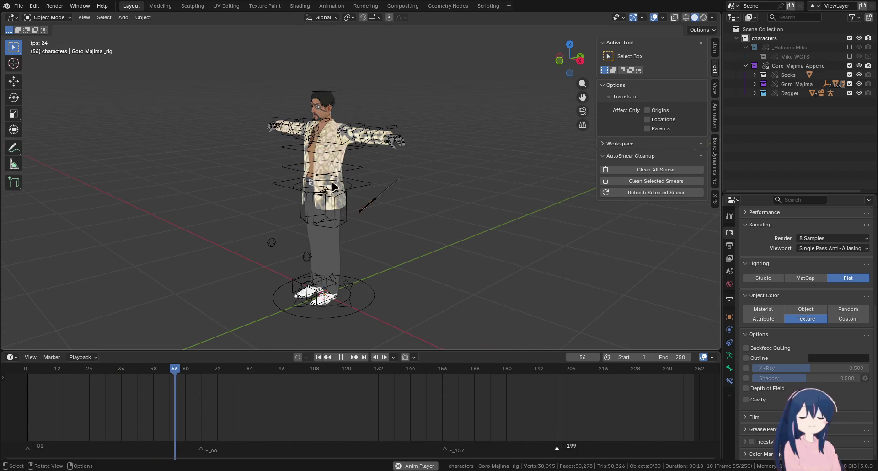
key("shift+Left")
key("space")
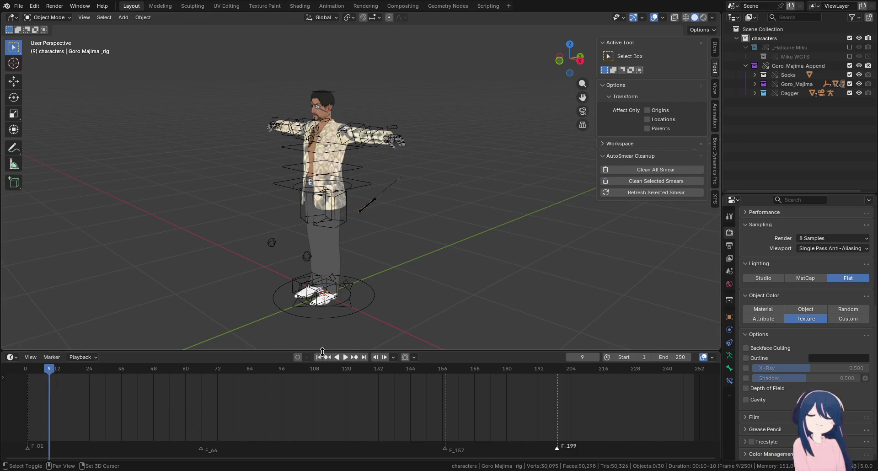
left_click(318, 357)
scroll(403, 229, "up", 3)
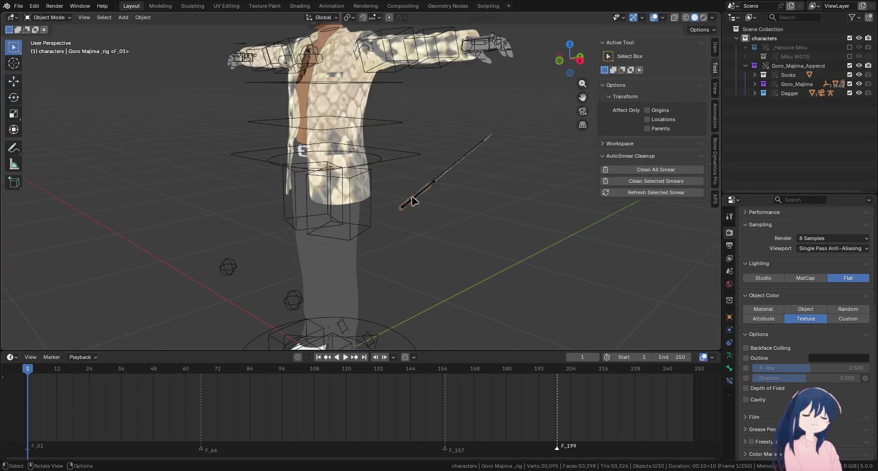
left_click_drag(391, 221, 341, 212)
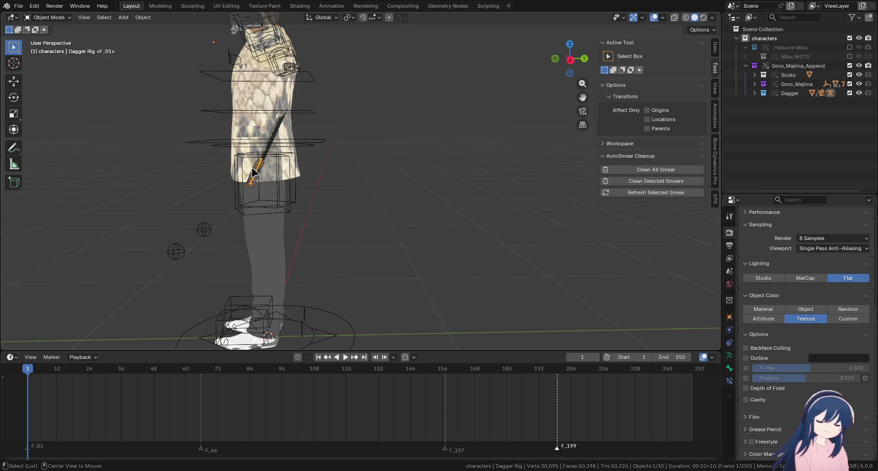
Clear the dagger rig's location and switch it into Pose Mode
key("alt+g")
scroll(254, 177, "down", 5)
mouse_move(255, 177)
left_mouse_down()
mouse_move(382, 219)
mouse_move(430, 289)
left_mouse_up()
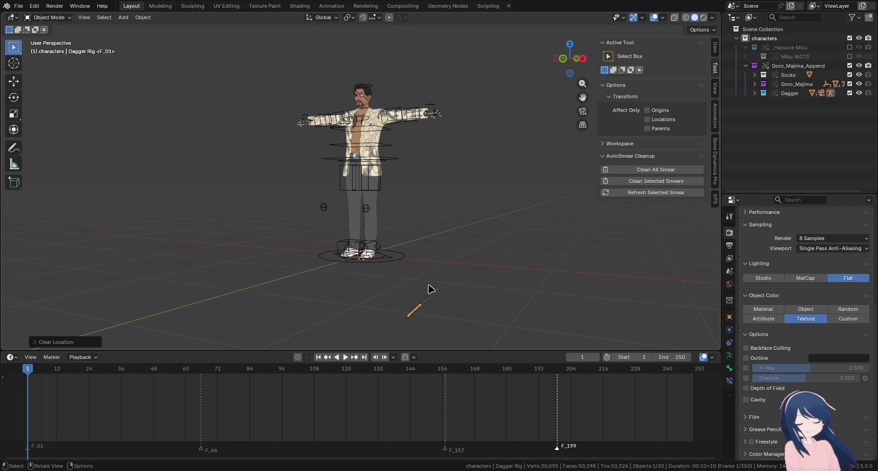
key("Tab")
left_click(49, 18)
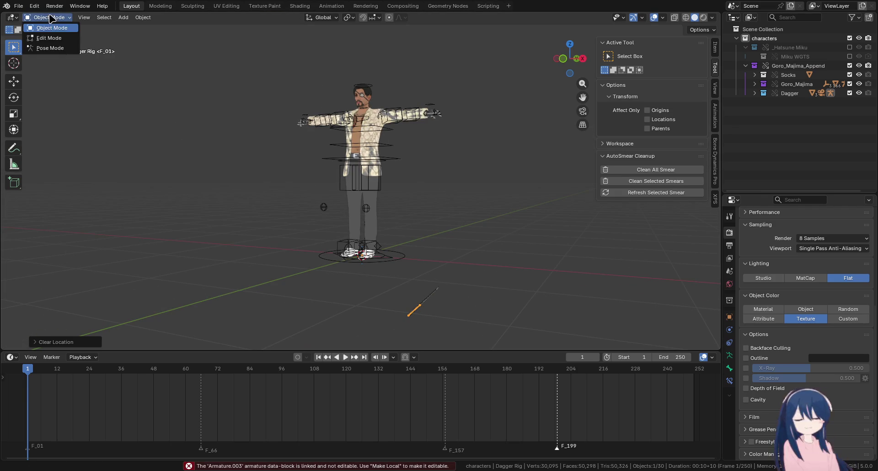
left_click(54, 48)
left_click(56, 18)
left_click(413, 313)
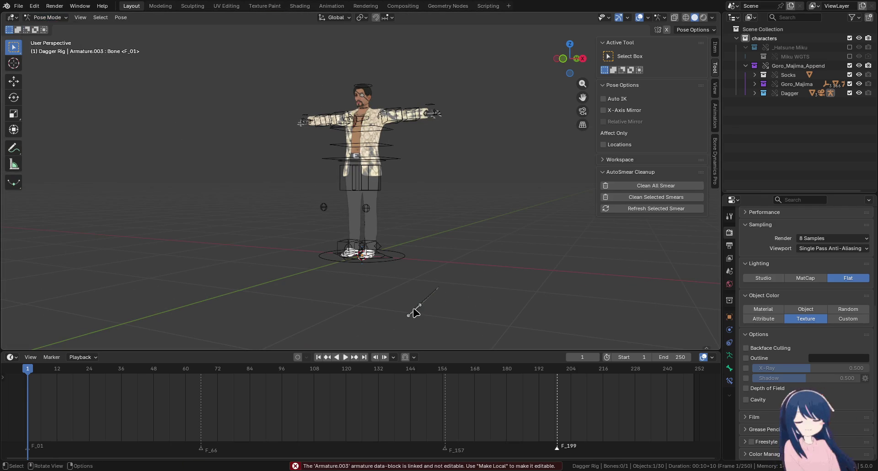
Move the dagger bone along Z and view it from the side orthographic views
key("g")
key("z")
left_click(413, 268)
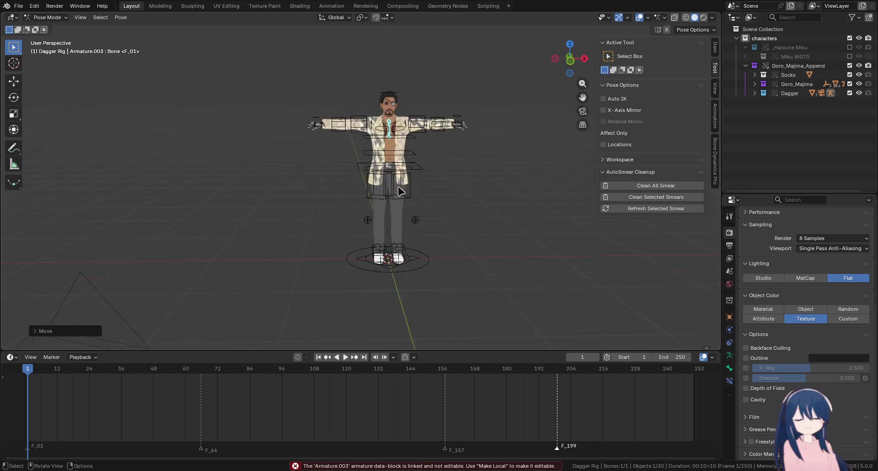
scroll(366, 213, "up", 5)
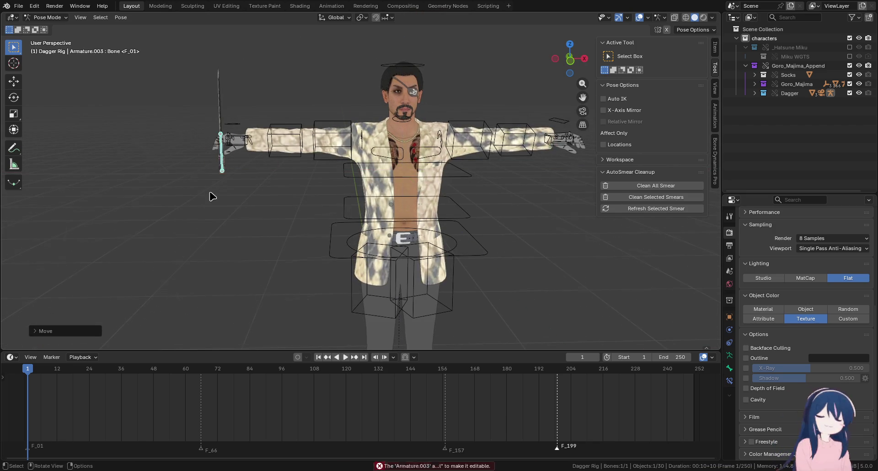
left_click_drag(210, 193, 353, 193)
key("KP_3")
key("ctrl+KP_3")
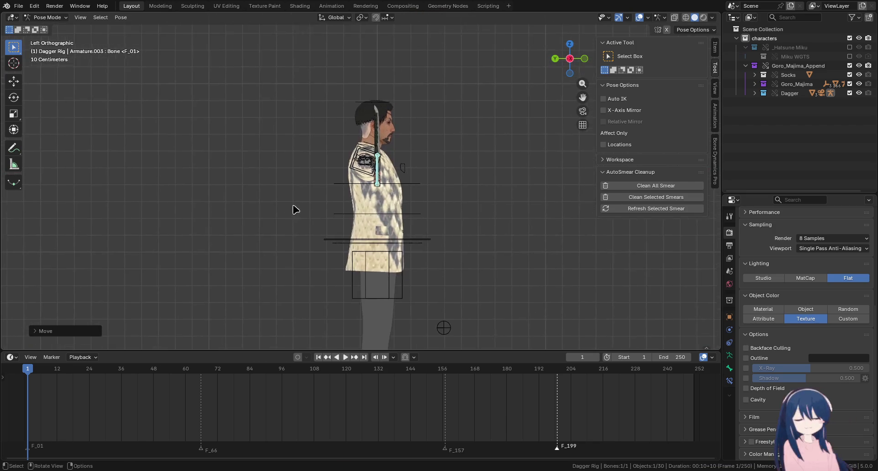
scroll(383, 224, "up", 5)
Rotate the dagger bone so its blade angles diagonally
key("r")
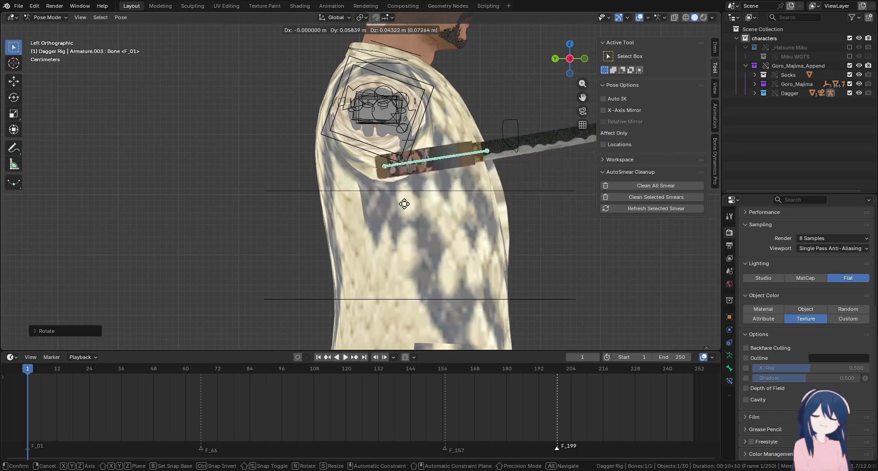
key("r")
left_click(447, 201)
left_click_drag(447, 202, 432, 218)
scroll(432, 218, "down", 4)
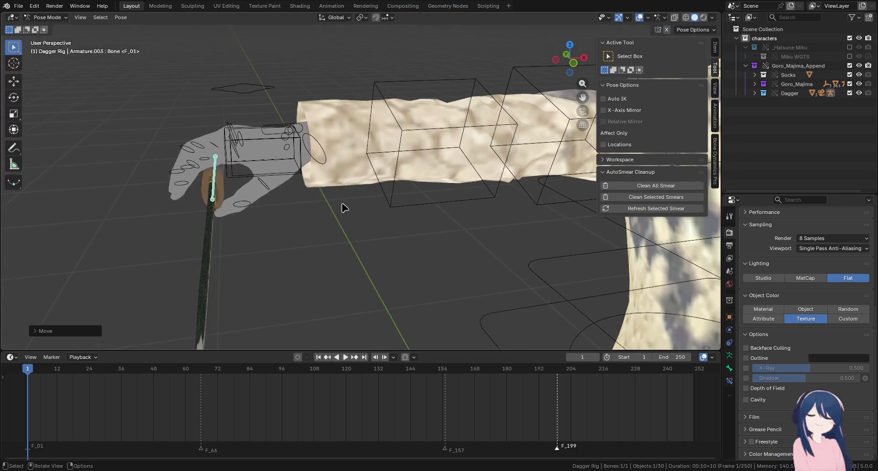
Move the dagger bone into the character's hand and key it at frame 1
key("g")
left_click(287, 208)
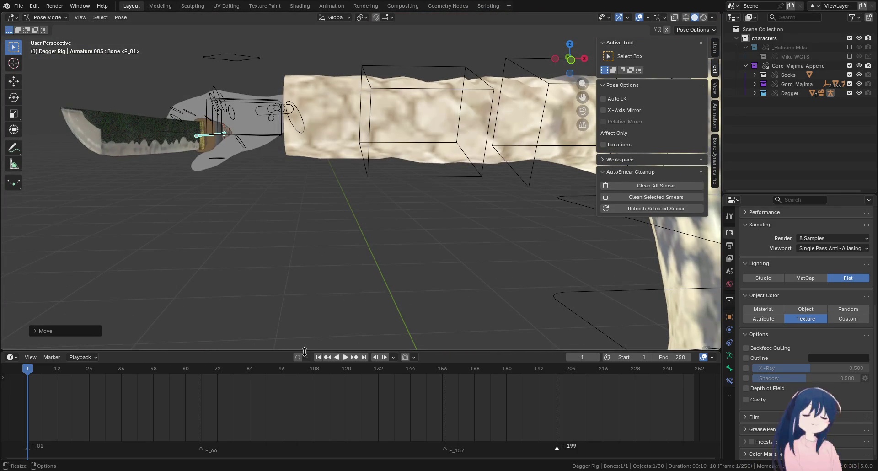
key("i")
scroll(289, 245, "down", 2)
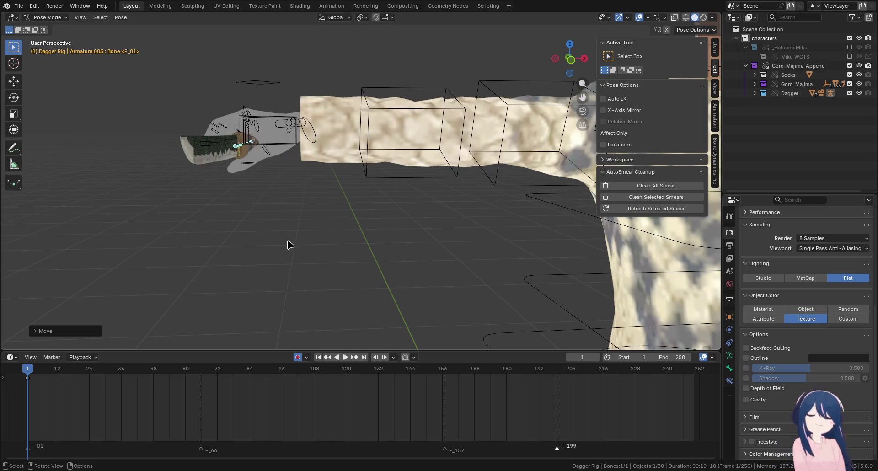
scroll(354, 277, "up", 1)
scroll(361, 280, "up", 1)
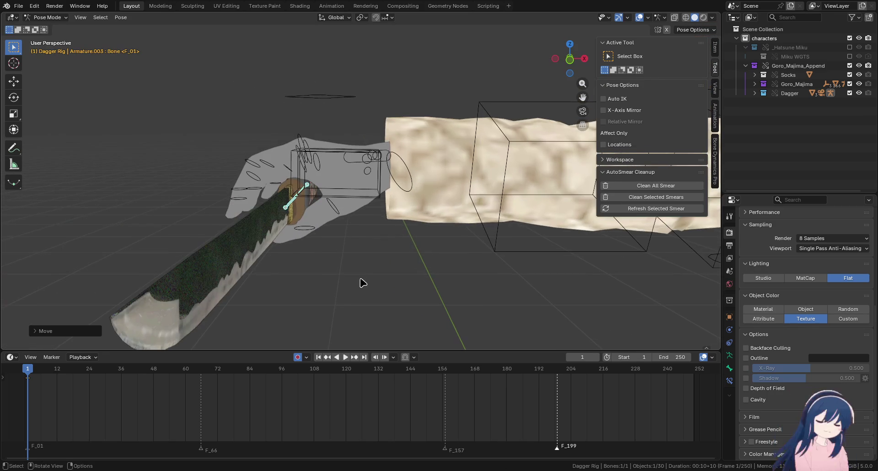
Add a Child Of bone constraint to the dagger bone, targeting the Goro Majima rig
left_click(729, 381)
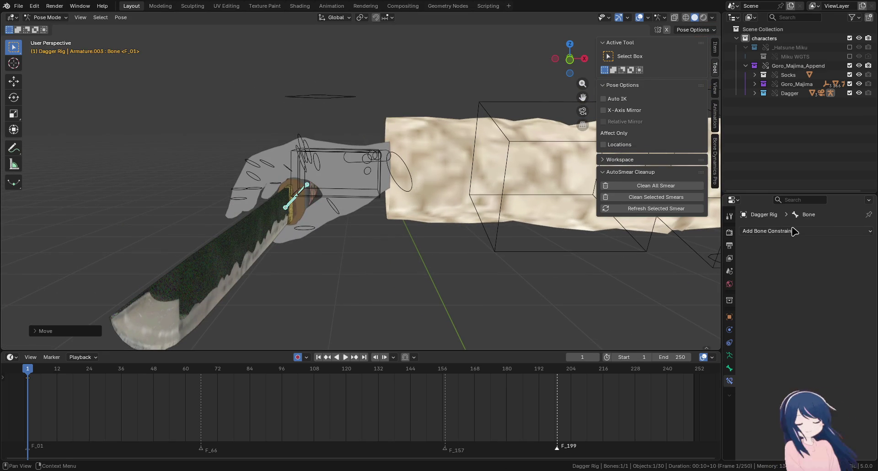
left_click(795, 232)
left_click(854, 259)
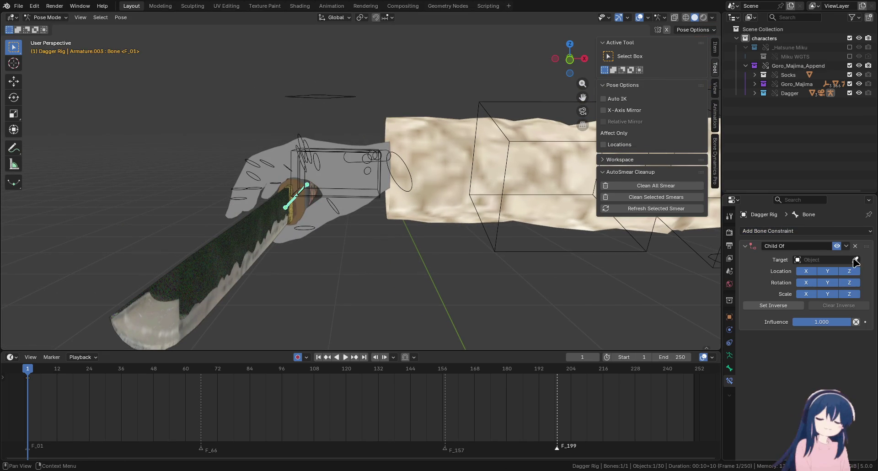
left_click(427, 170)
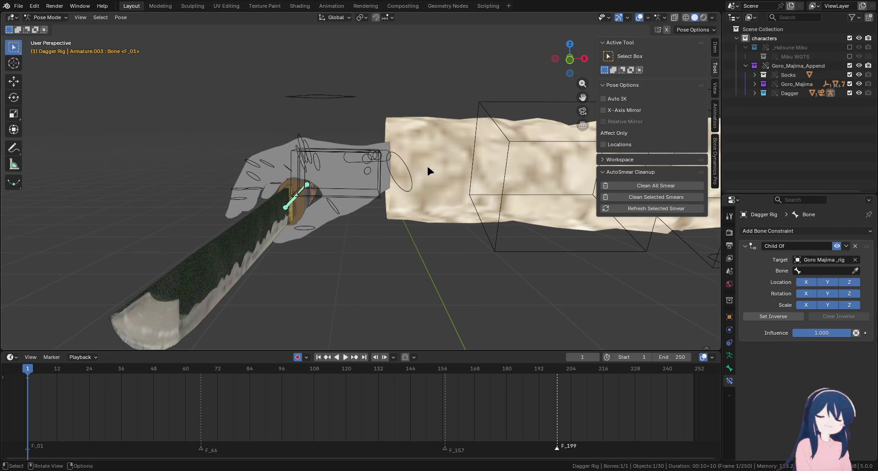
Set the constraint's parent bone to hand.r, correcting an initial hand.l pick
left_click(826, 270)
type("hand")
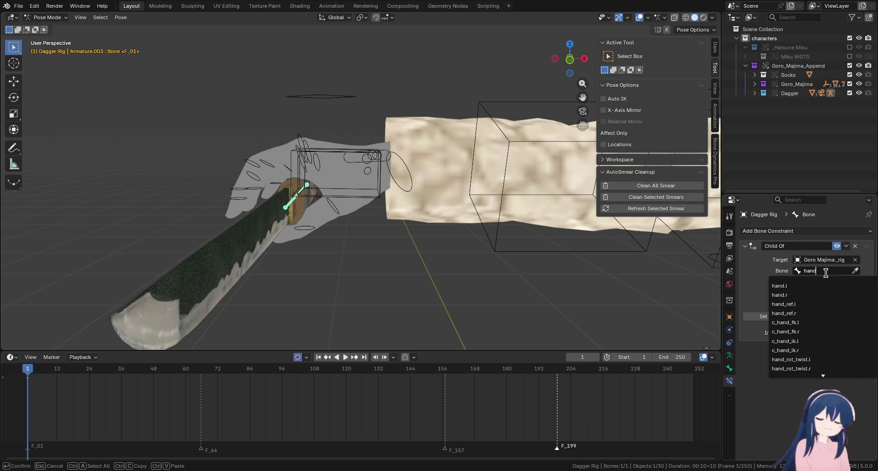
scroll(826, 351, "down", 4)
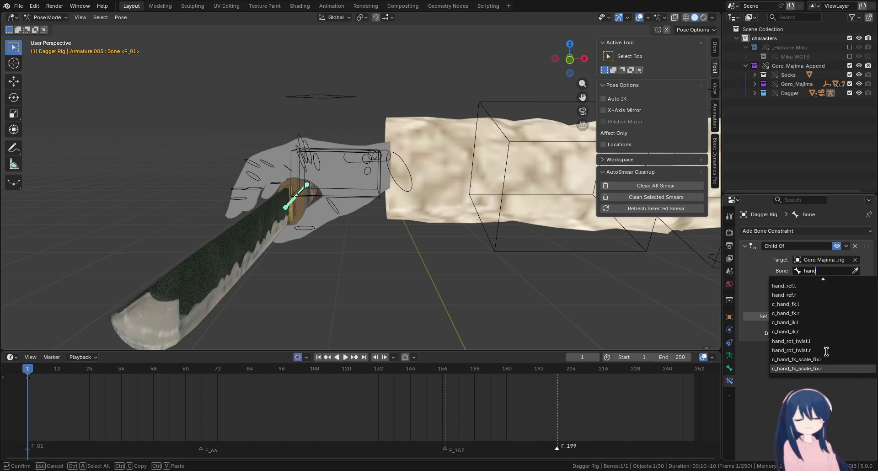
scroll(825, 351, "up", 10)
scroll(826, 351, "up", 2)
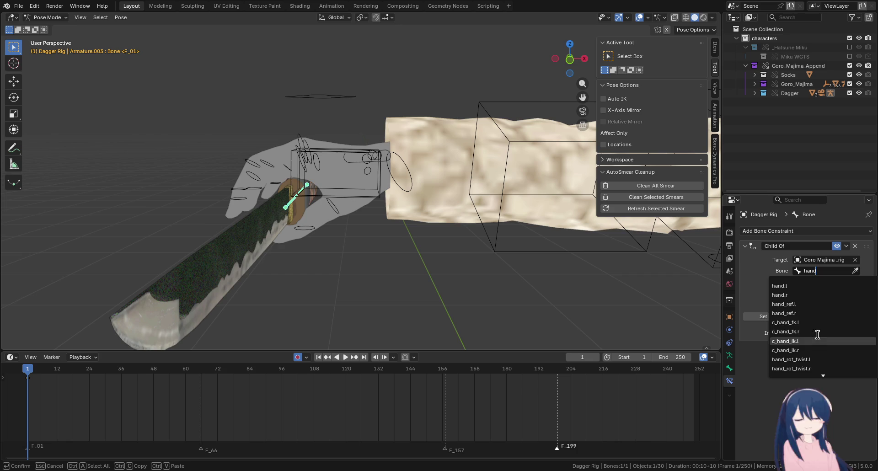
left_click(805, 287)
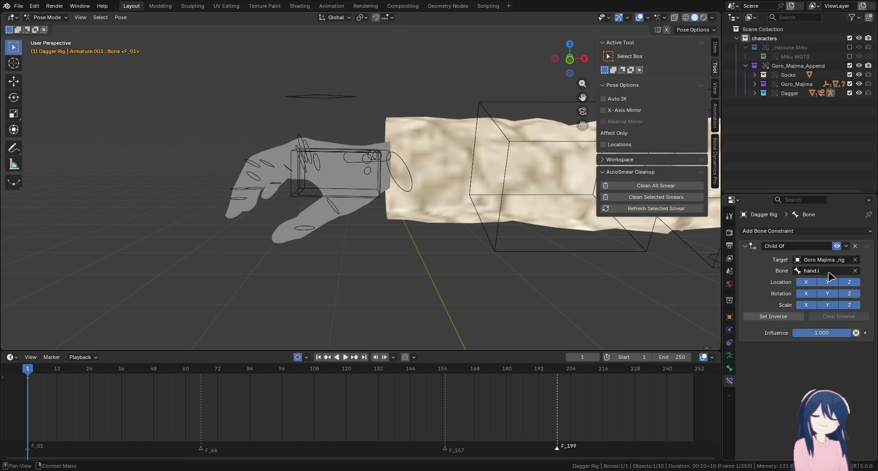
left_click(828, 272)
key("BackSpace")
type("r")
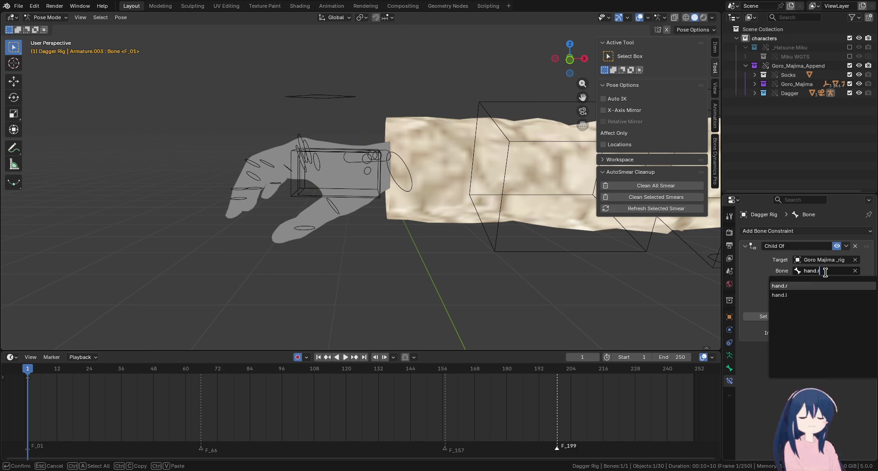
left_click(795, 287)
Set Inverse so the dagger returns to the hand, and put the rig in Pose Mode
left_click(761, 316)
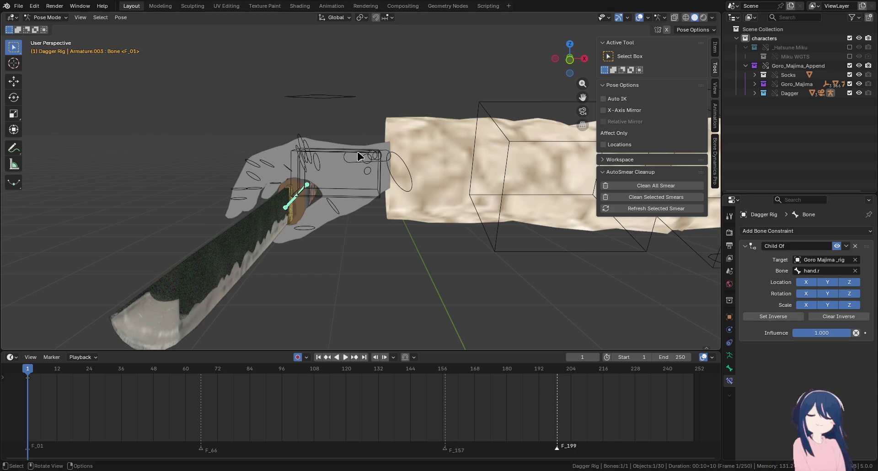
left_click(355, 156)
left_click(48, 18)
left_click(62, 48)
Move the right hand IK control (c_hand_ik.r) up to a new position
left_click(336, 154)
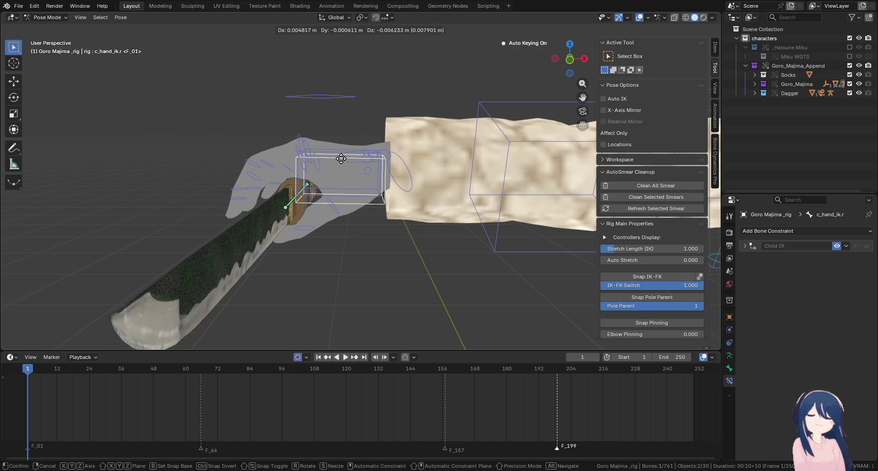
key("g")
left_click(350, 220)
key("g")
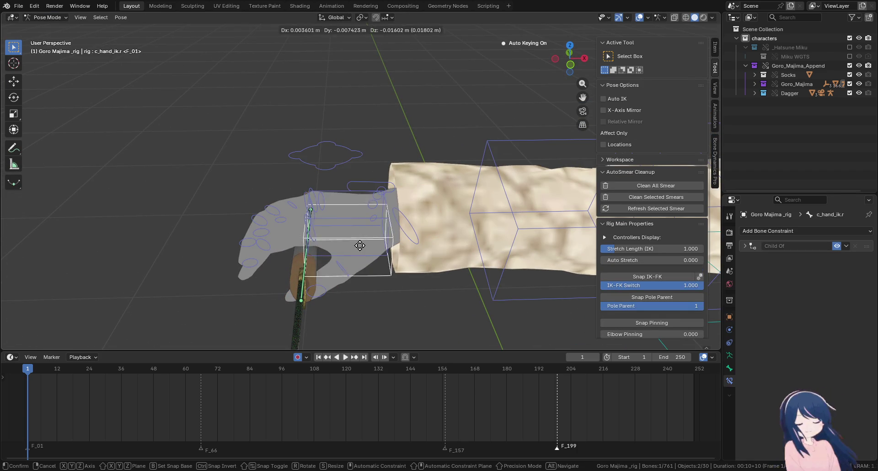
left_click(346, 201)
Rotate the right forearm FK control and lower the right arm's IK-FK Switch to 0
left_click(465, 193)
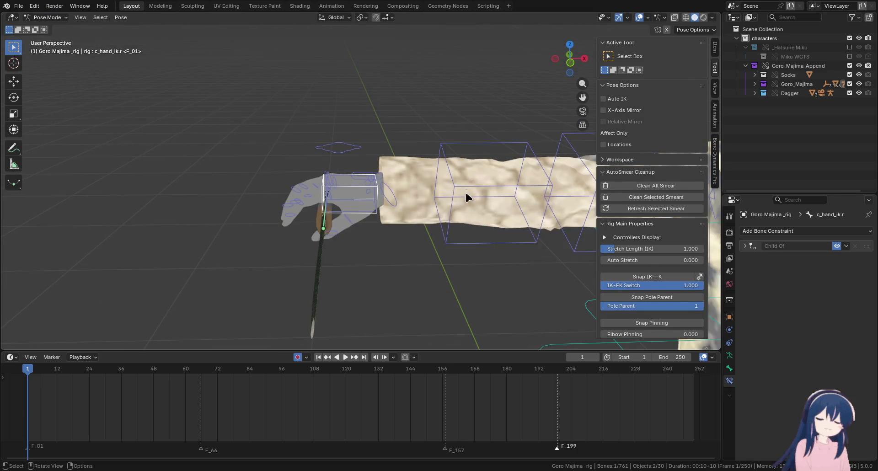
key("r")
key("r")
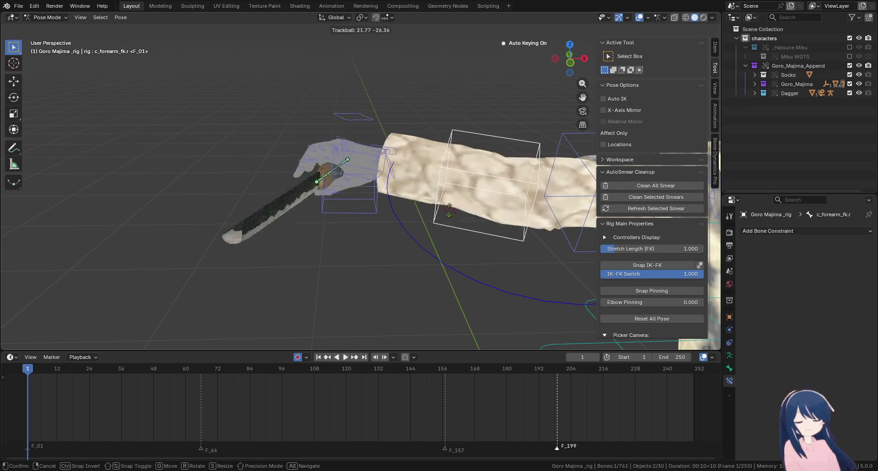
left_click(505, 238)
left_click_drag(651, 274, 605, 274)
Undo an accidental glove mesh selection and select the left forearm FK control
left_click(353, 192)
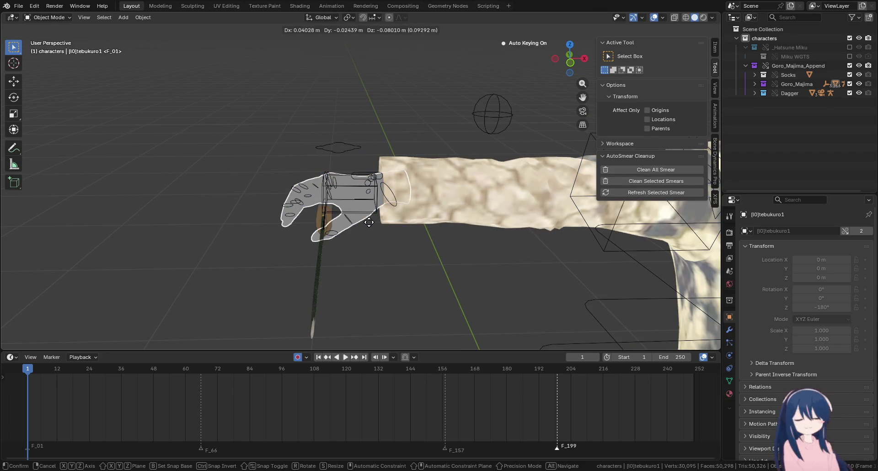
key("ctrl+z")
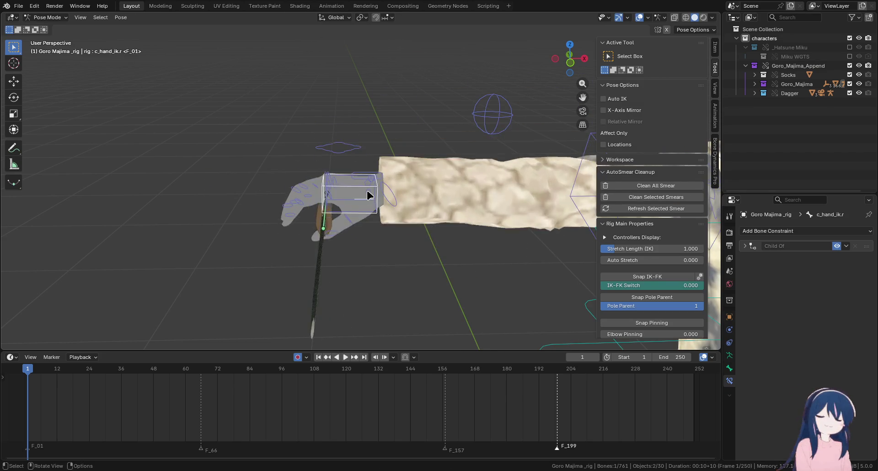
scroll(268, 182, "down", 6)
left_click(402, 147)
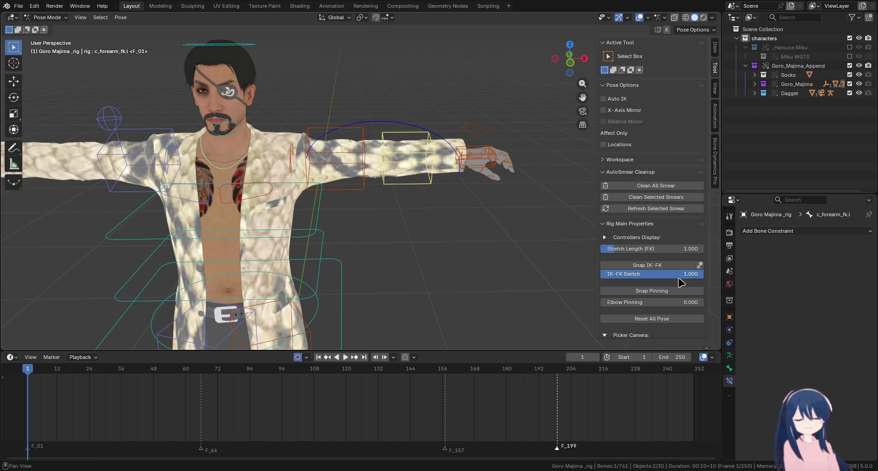
Inspect the extended arm and dagger up close, then save the file as MikuvMajima.blend
mouse_move(456, 242)
left_mouse_down()
mouse_move(389, 195)
mouse_move(385, 150)
mouse_move(359, 216)
left_mouse_up()
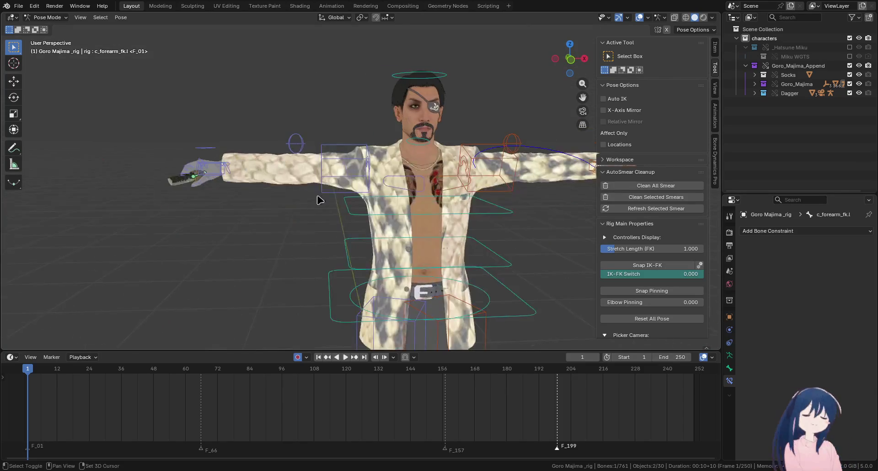
mouse_move(358, 216)
left_mouse_down()
mouse_move(328, 167)
mouse_move(370, 176)
left_mouse_up()
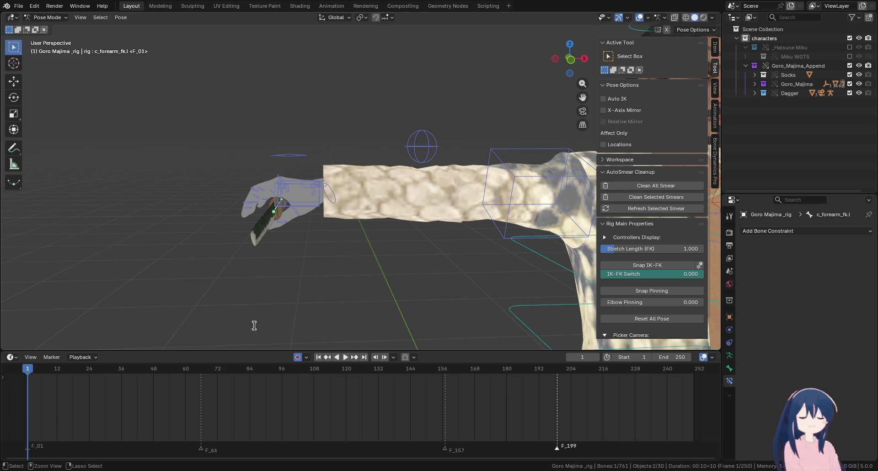
key("ctrl+s")
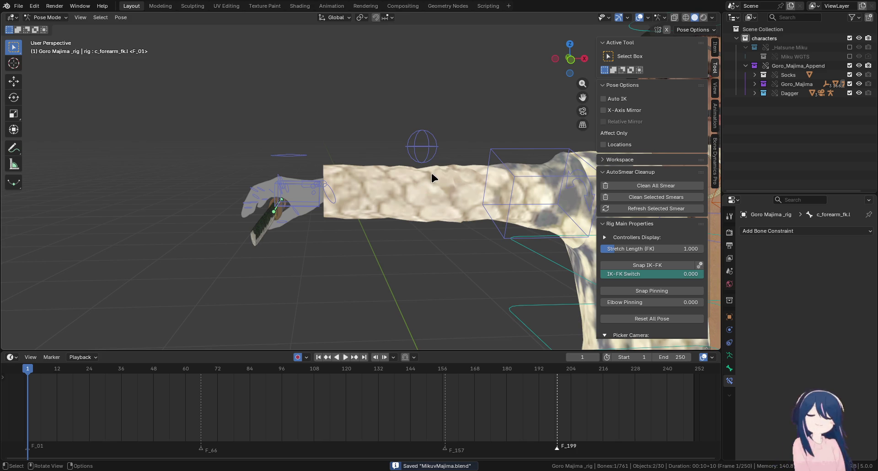
Zoom out and orbit to a more frontal view of the T-posed character
scroll(388, 173, "down", 4)
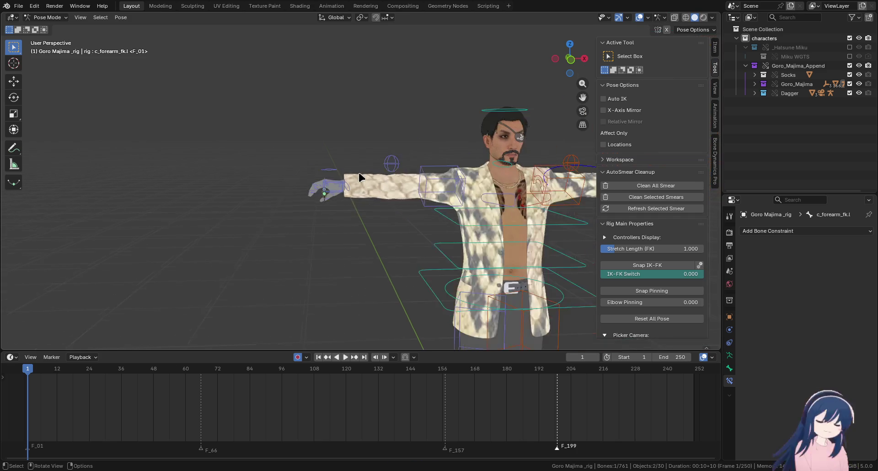
scroll(320, 183, "down", 3)
scroll(309, 188, "down", 2)
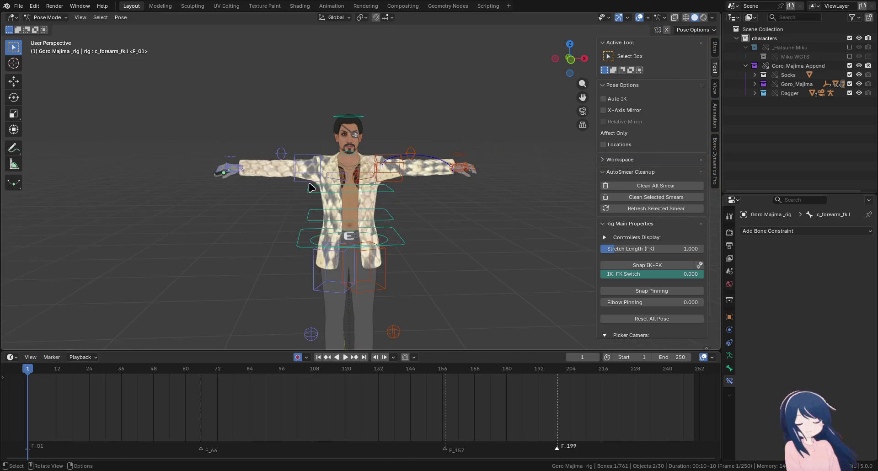
scroll(309, 187, "down", 2)
left_click_drag(365, 210, 348, 201)
scroll(348, 202, "up", 1)
left_click(51, 17)
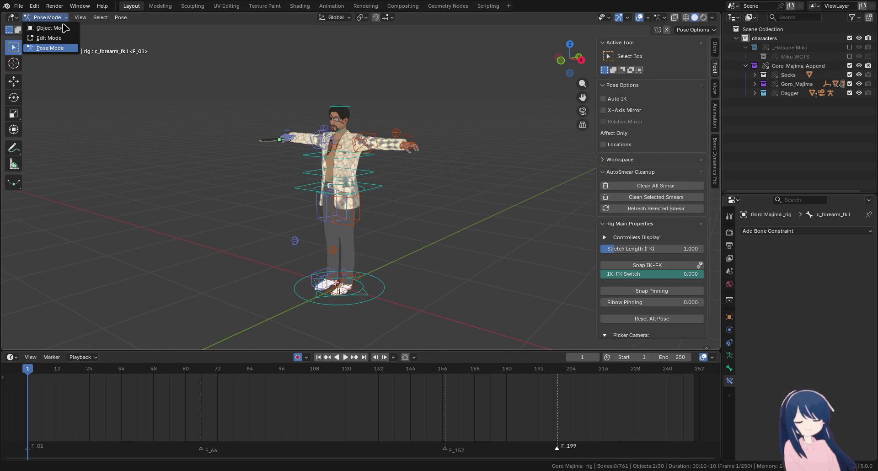
Add a Storyboarding workspace and set its viewport to a front orthographic view
left_click(508, 5)
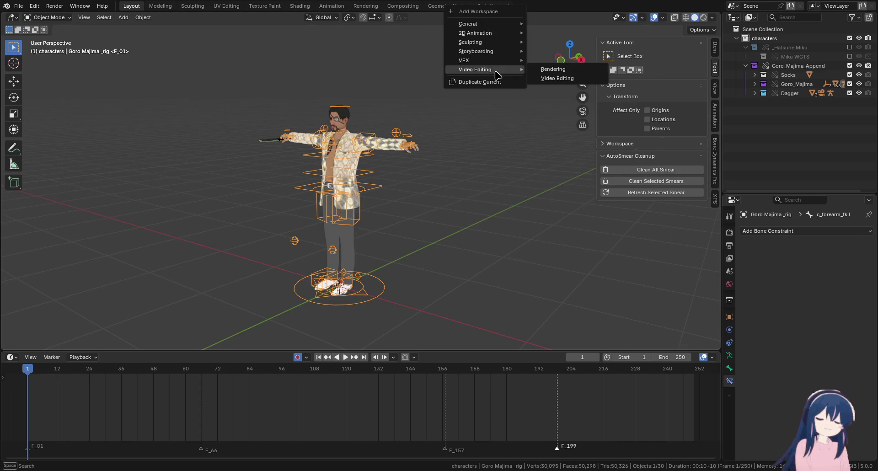
mouse_move(476, 51)
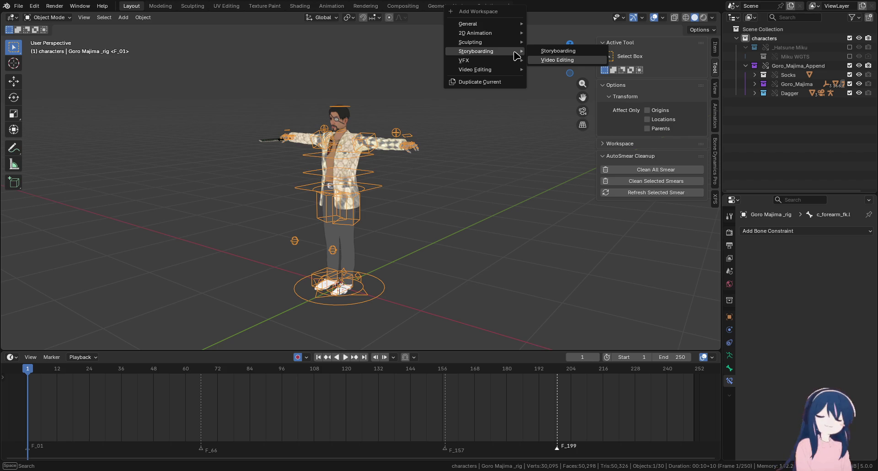
left_click(551, 52)
mouse_move(332, 158)
left_mouse_down()
mouse_move(405, 151)
mouse_move(407, 158)
left_mouse_up()
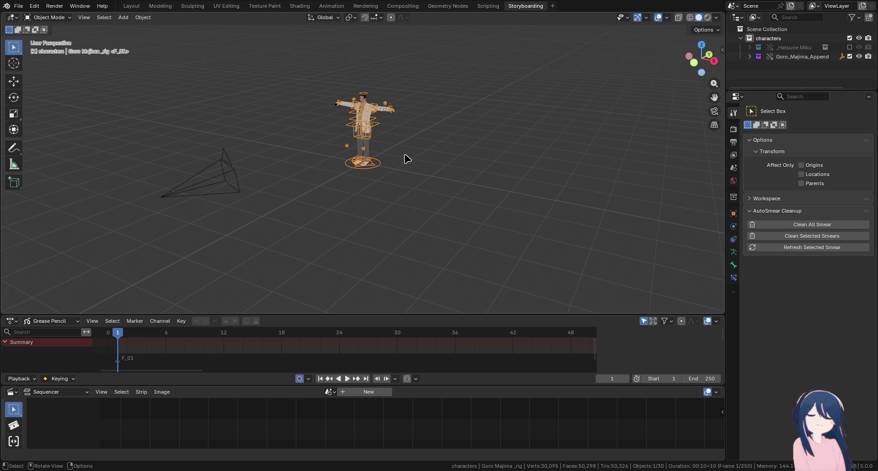
mouse_move(407, 219)
left_mouse_down()
mouse_move(411, 209)
mouse_move(429, 215)
left_mouse_up()
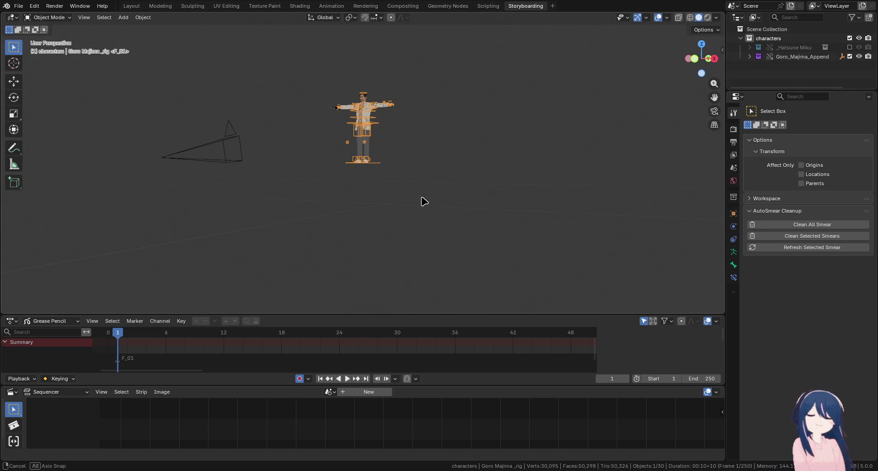
left_click_drag(429, 215, 439, 210)
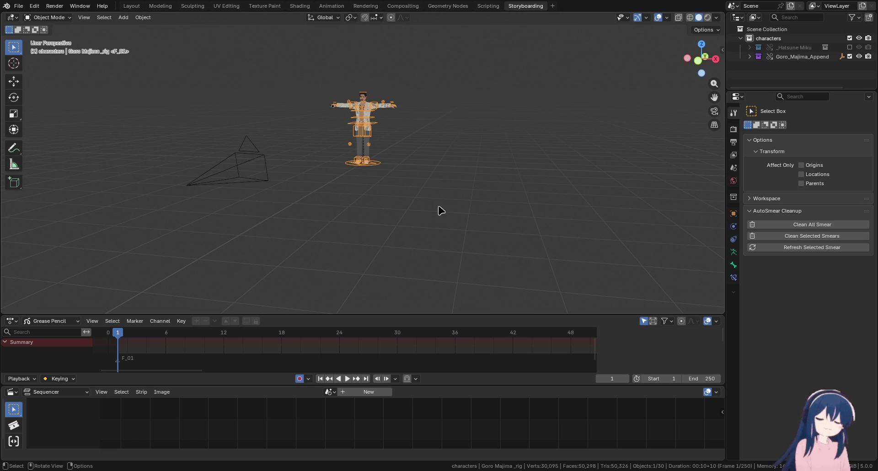
key("KP_0")
key("KP_0")
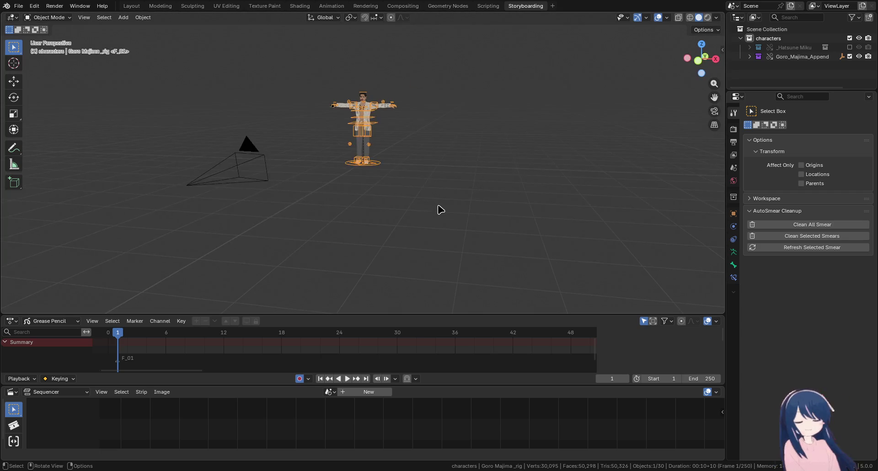
key("KP_1")
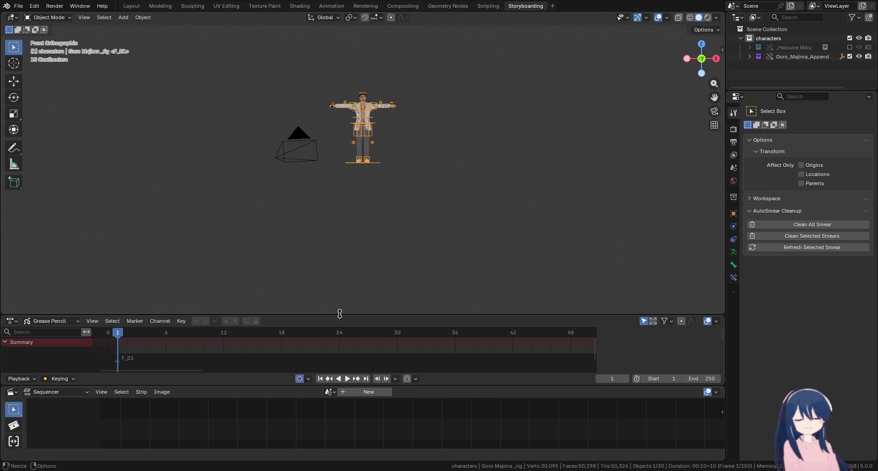
Resize the Grease Pencil timeline, Sequencer and 3D viewport areas, then open the Storyboarding workspace options
left_click_drag(337, 314, 352, 201)
left_click_drag(288, 386, 287, 321)
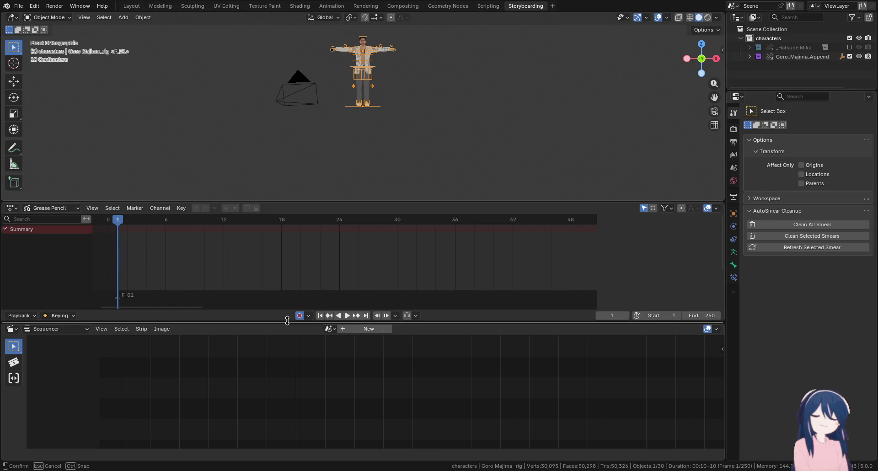
mouse_move(287, 321)
left_mouse_down()
mouse_move(288, 353)
mouse_move(302, 320)
mouse_move(301, 361)
left_mouse_up()
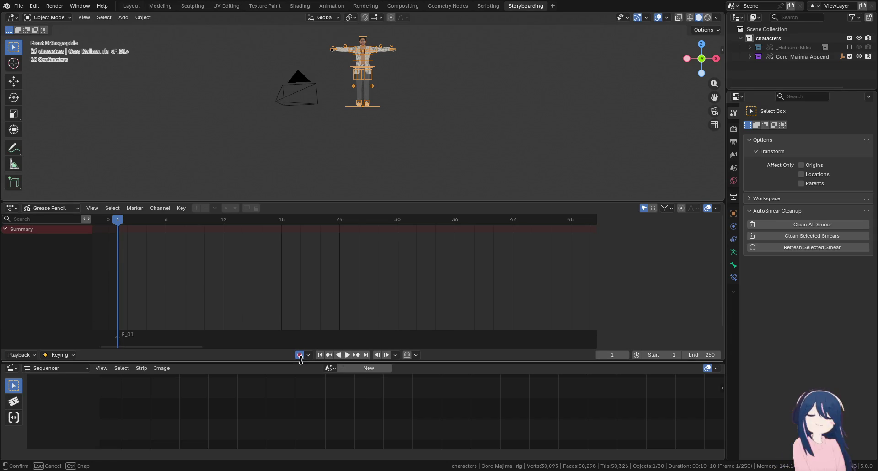
left_click_drag(408, 199, 404, 252)
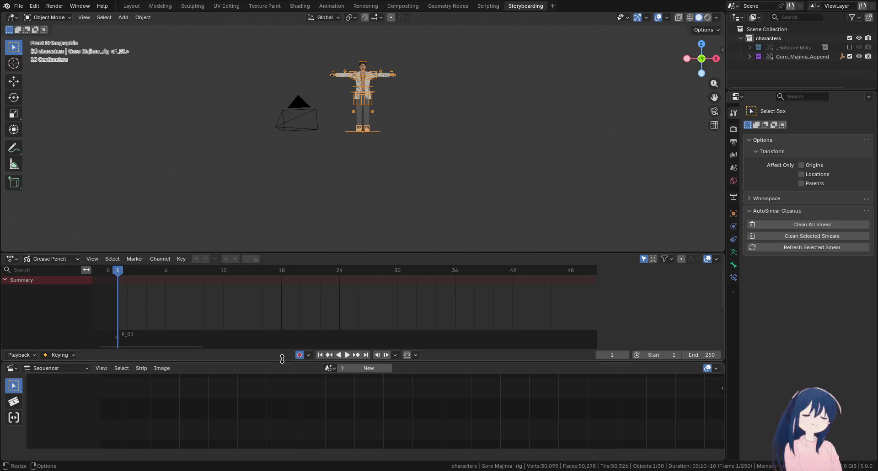
left_click_drag(286, 360, 298, 372)
right_click(527, 13)
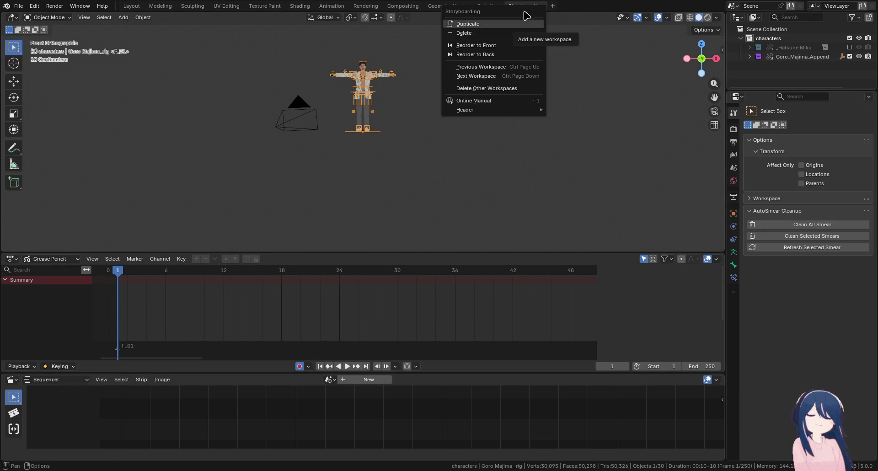
Delete the Storyboarding workspace and add a Video Editing workspace in its place
left_click(508, 34)
left_click(508, 6)
mouse_move(476, 51)
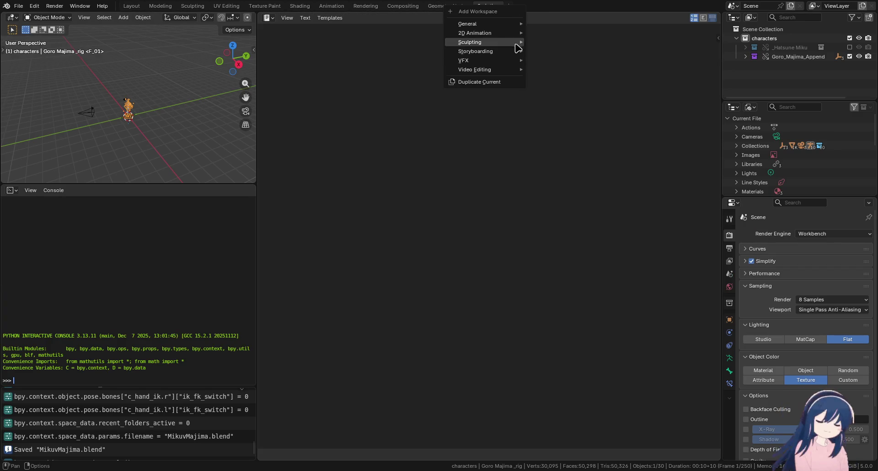
left_click(567, 60)
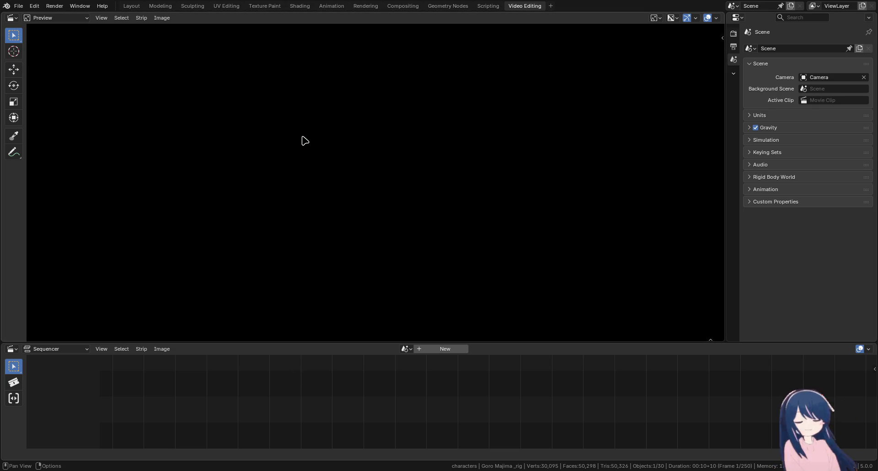
Show the sequencer sidebar, check Output and Scene properties, and create a new sequencer scene
right_click(262, 305)
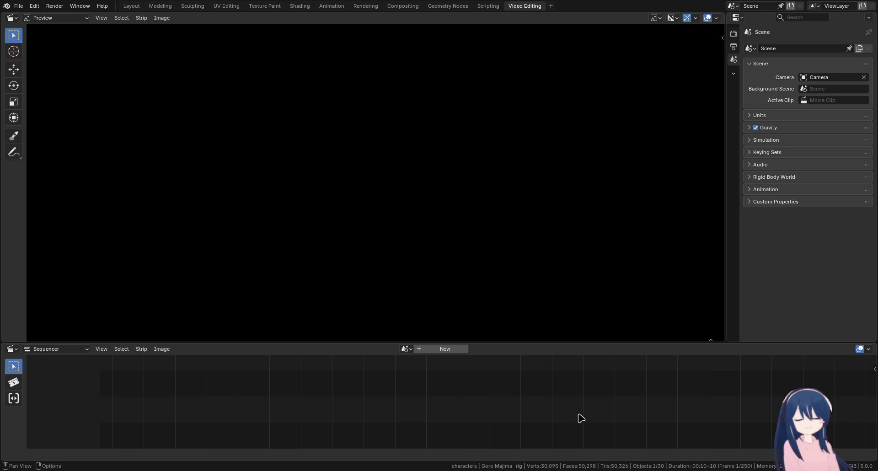
left_click(874, 369)
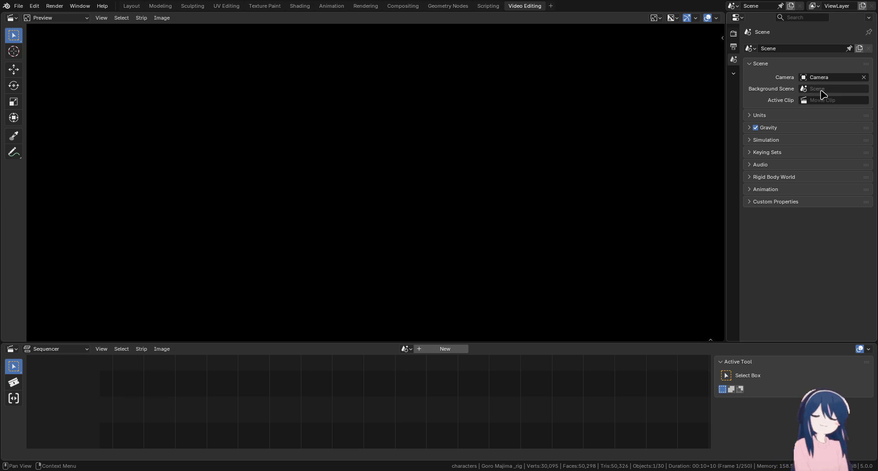
left_click(735, 47)
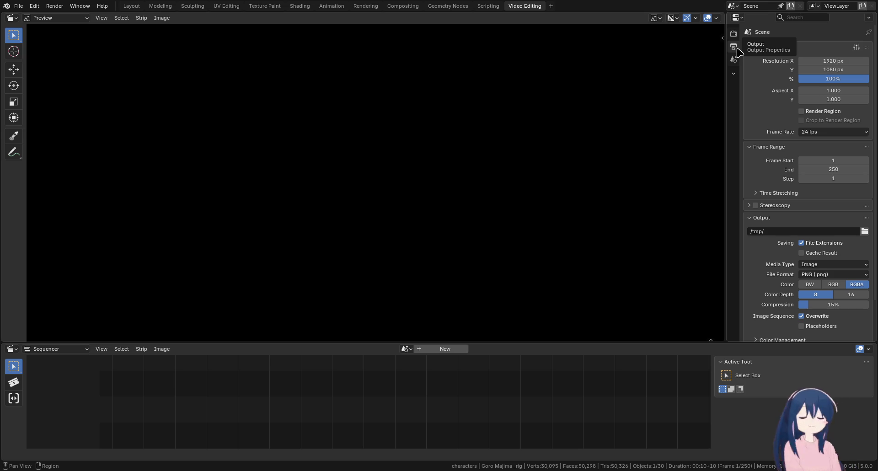
left_click(734, 60)
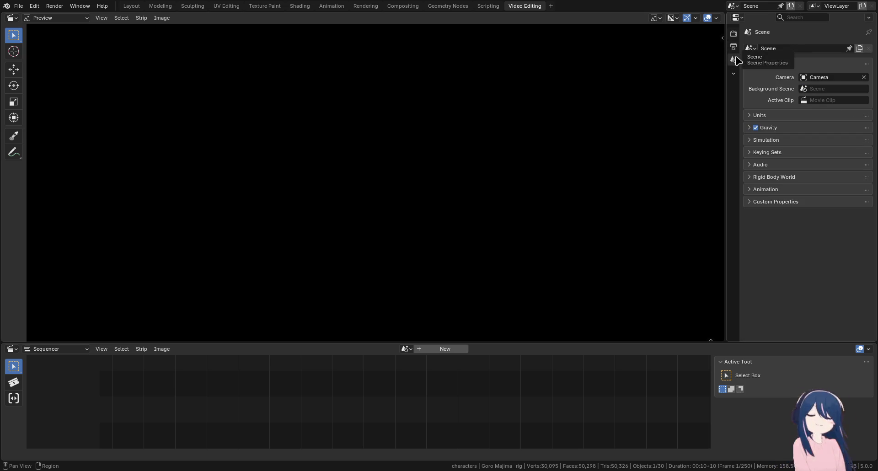
left_click(733, 74)
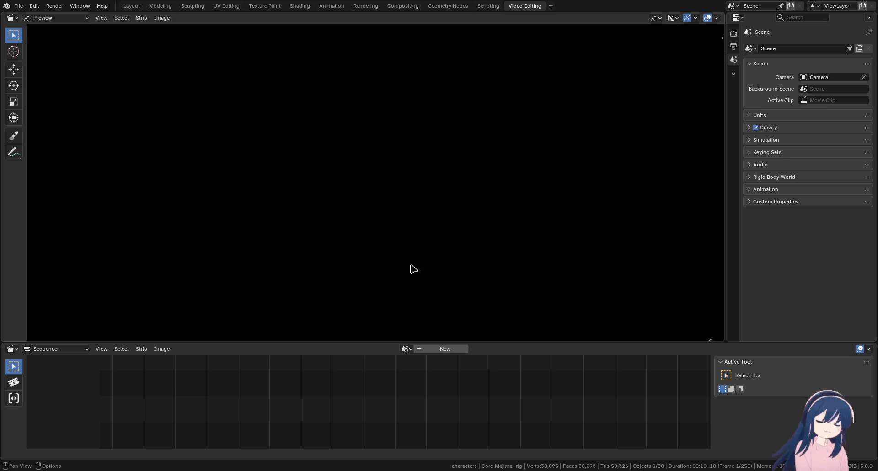
left_click(446, 349)
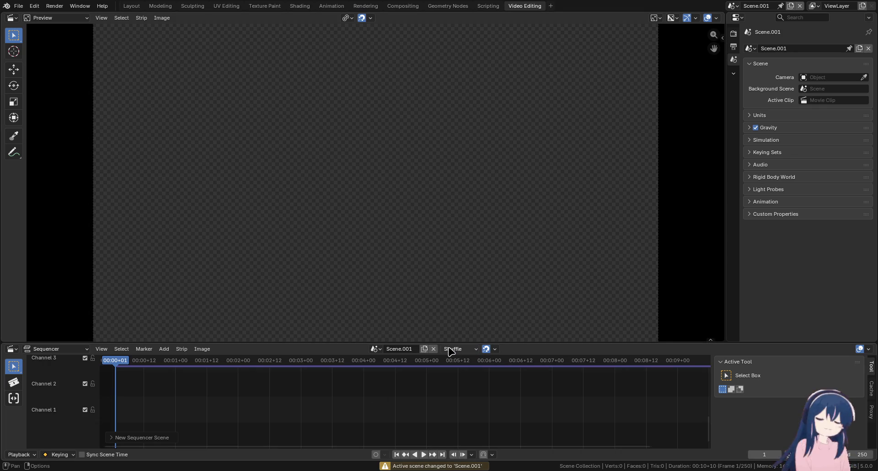
Switch the sequencer back to the main Scene, keep Shuffle overlap, and start at frame 100
key("ctrl+z")
left_click(407, 349)
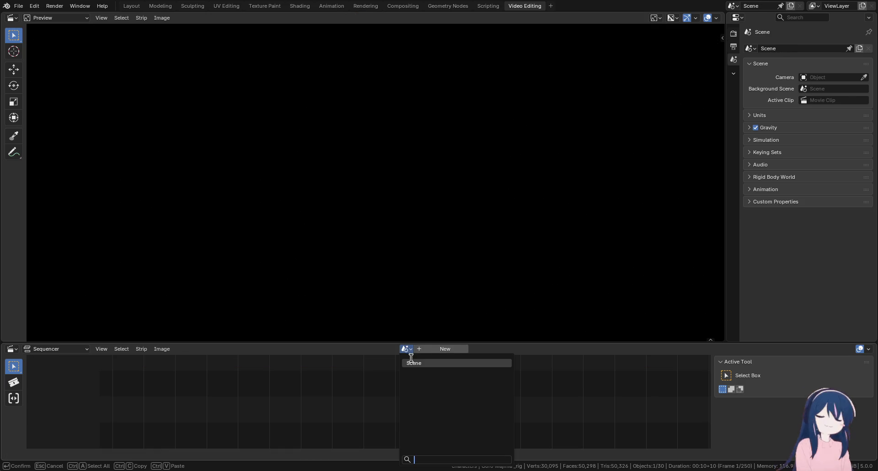
left_click(413, 363)
left_click(470, 349)
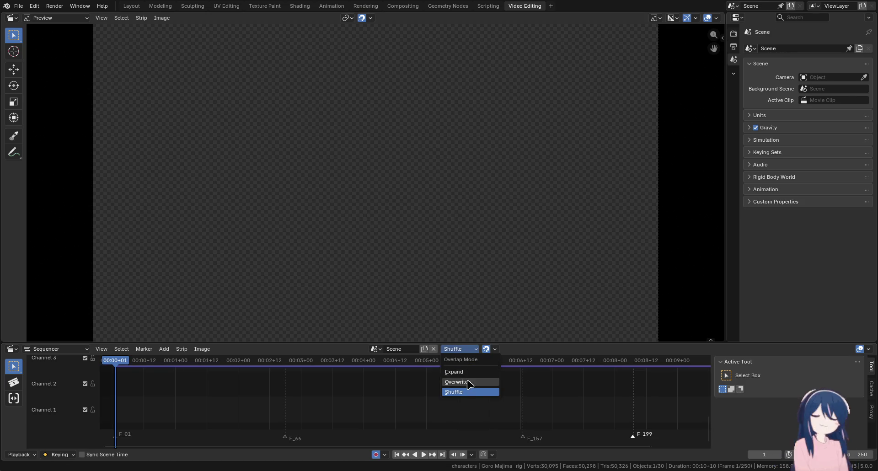
left_click(619, 419)
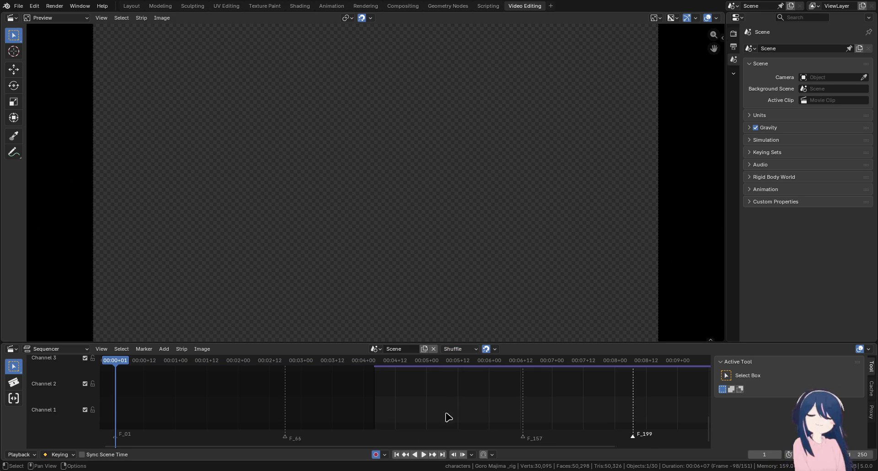
left_click(397, 454)
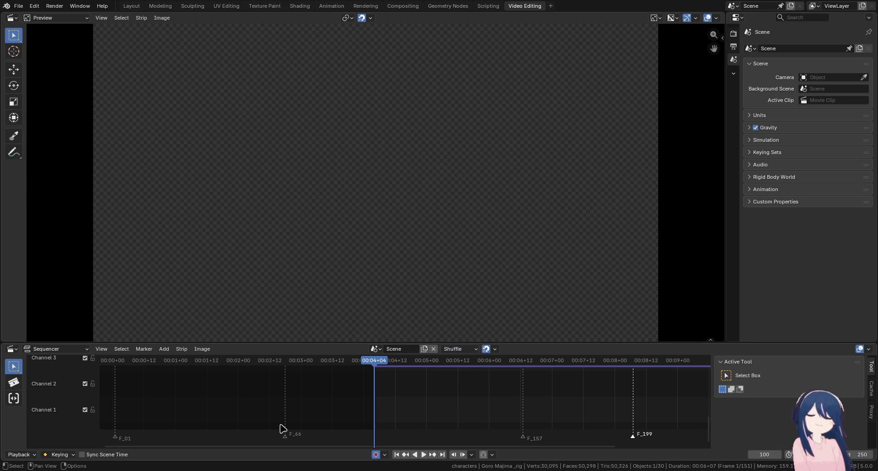
Delete the timeline markers from F_01 through F_199
left_click(117, 436)
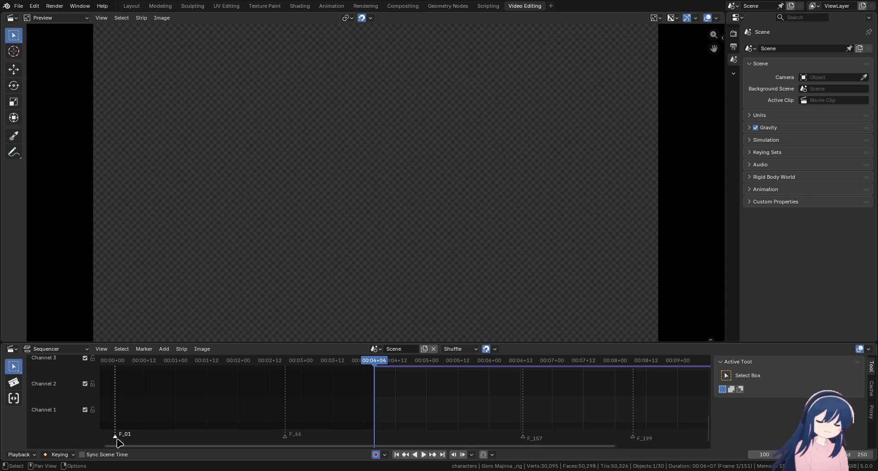
left_click(285, 437)
key("Delete")
left_click(523, 436)
key("Delete")
left_click(639, 438)
key("Delete")
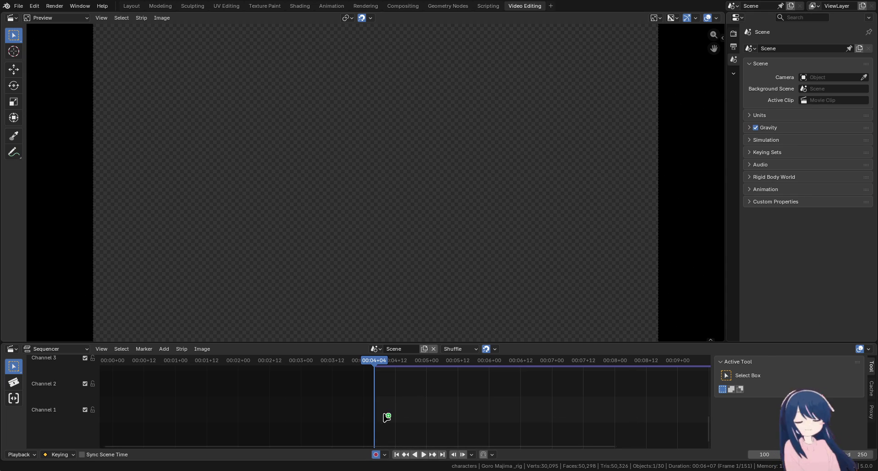
Drop the storyboard .mov into Channel 1 at frame 100 and set the scene end to 234
left_click_drag(386, 417, 388, 415)
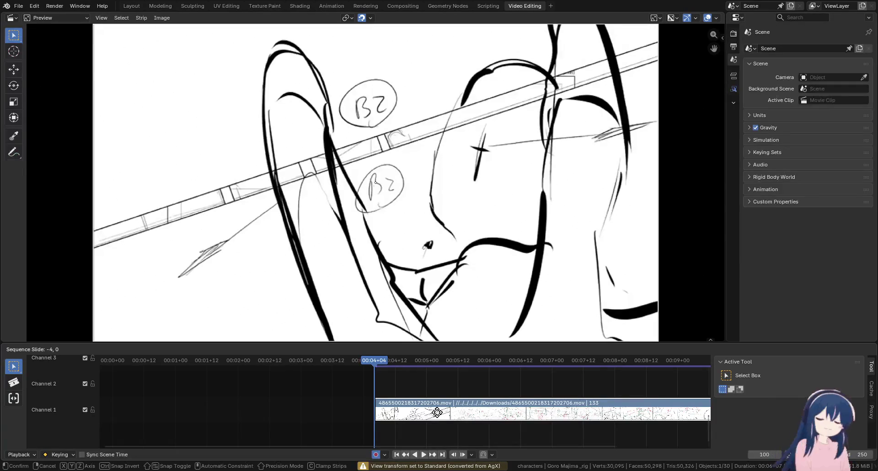
left_click(436, 412)
scroll(521, 398, "down", 3)
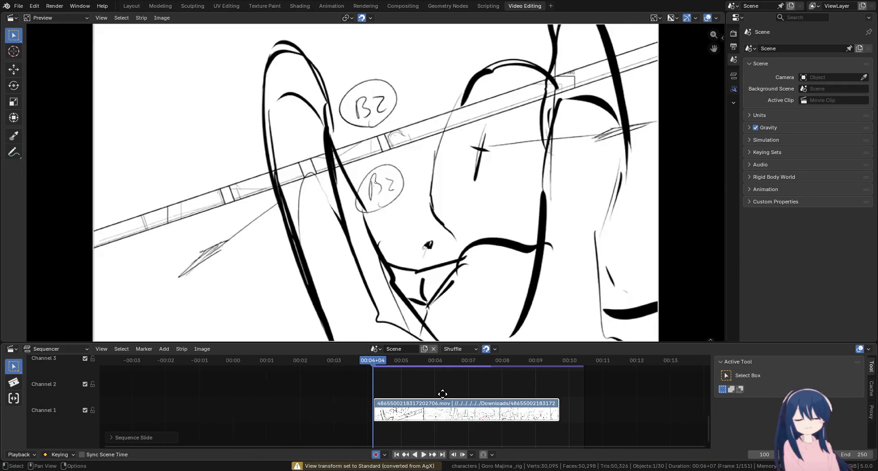
left_click_drag(477, 361, 482, 364)
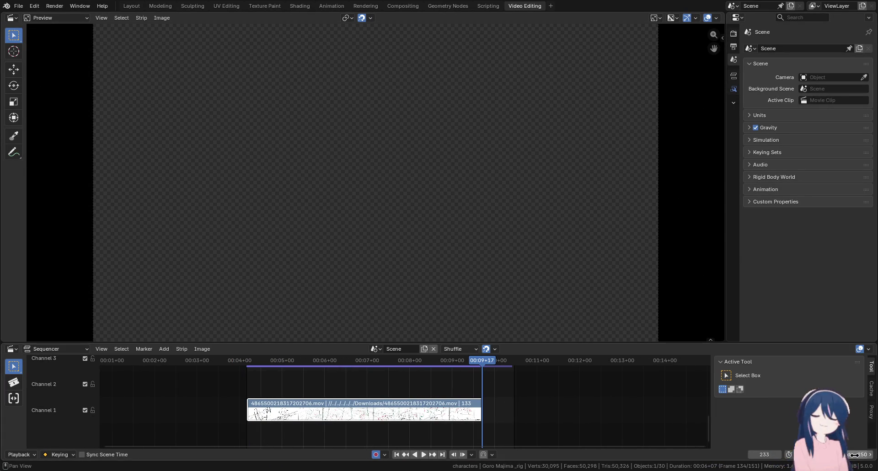
left_click(853, 454)
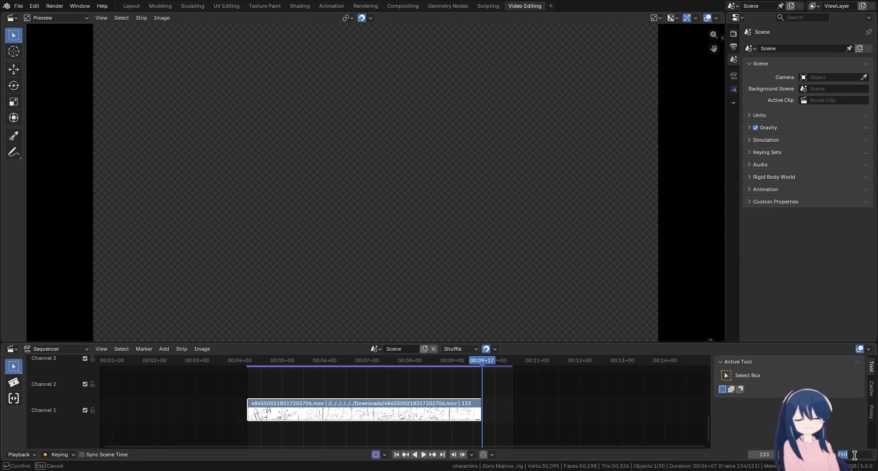
type("234")
key("Return")
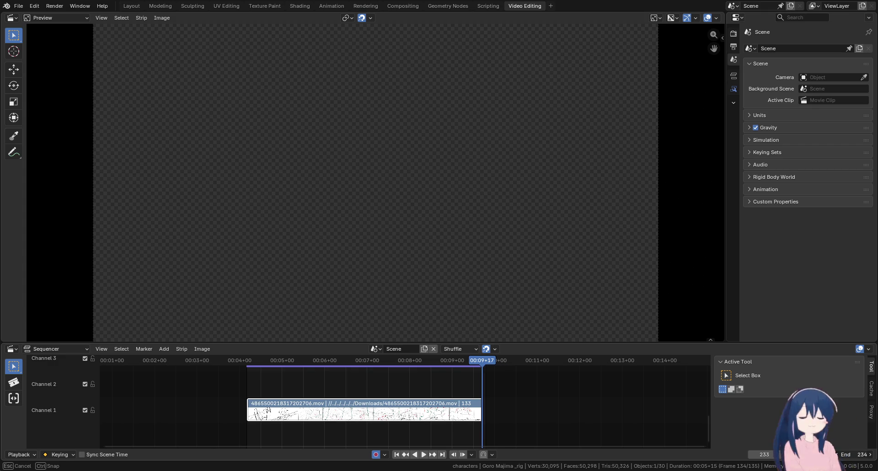
Find the strip's last drawn frame, then return to the strip start and play the animatic
scroll(416, 399, "up", 3)
scroll(416, 398, "up", 3)
scroll(416, 399, "up", 3)
scroll(416, 399, "up", 3)
scroll(476, 408, "up", 3)
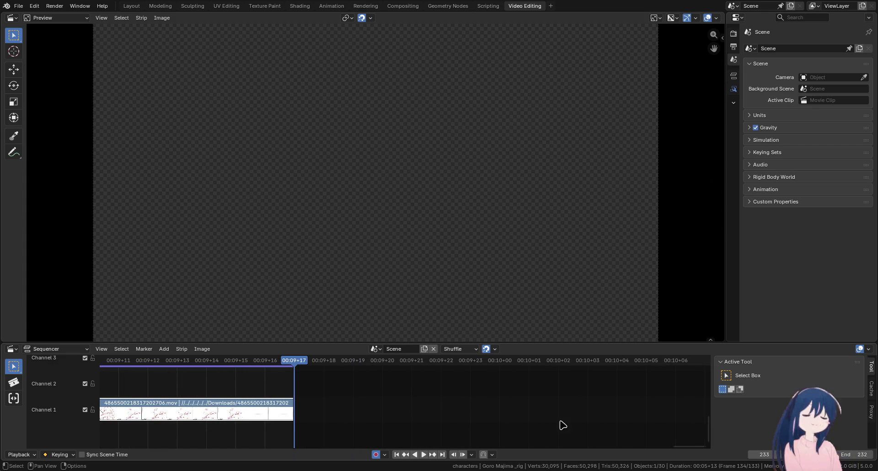
scroll(401, 415, "down", 2)
scroll(401, 414, "down", 2)
scroll(400, 414, "down", 2)
key("Left")
key("Left")
key("Left")
scroll(400, 414, "down", 2)
key("Left")
scroll(401, 414, "down", 2)
scroll(398, 412, "down", 3)
scroll(347, 412, "left", 3)
scroll(401, 418, "up", 1)
left_click(397, 455)
key("space")
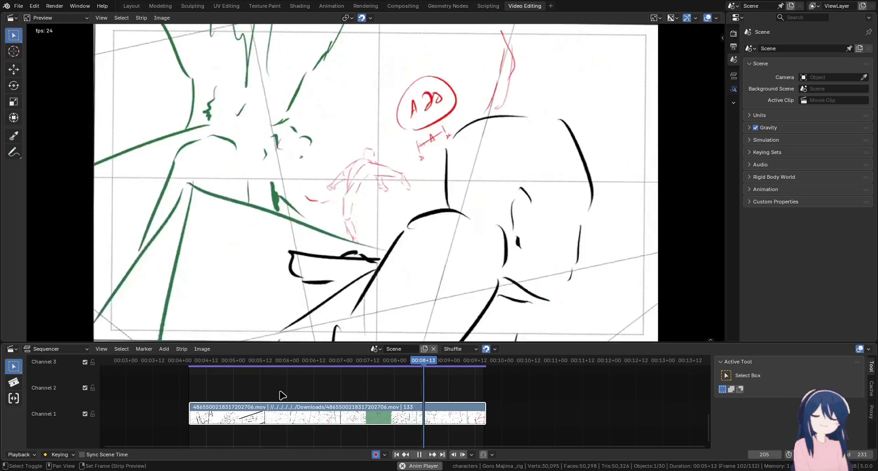
Stop playback, extend the scene end to frame 244, and replay the animatic
key("Escape")
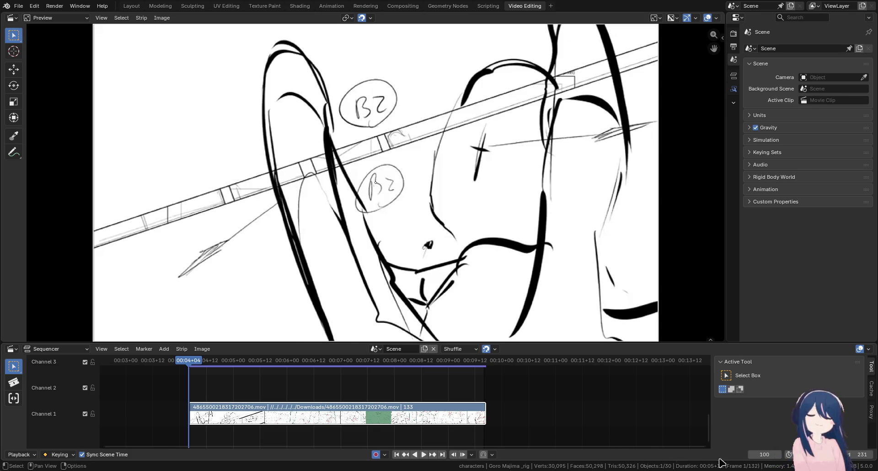
left_click_drag(843, 458, 862, 459)
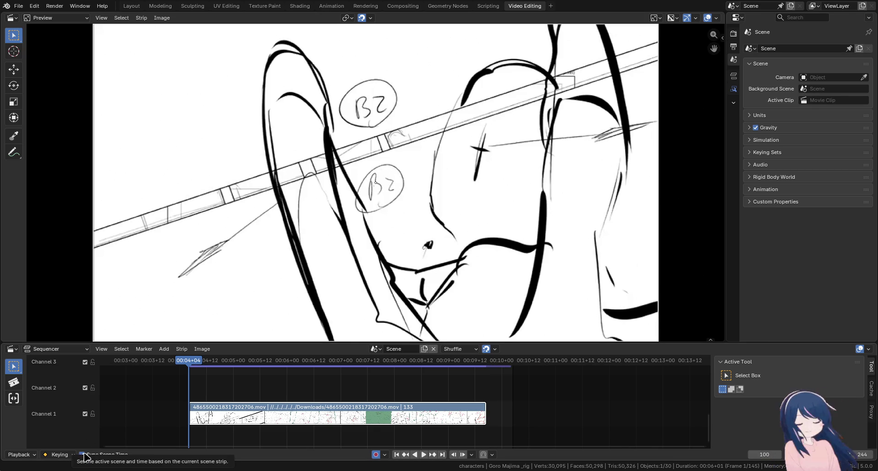
key("space")
left_click(445, 362)
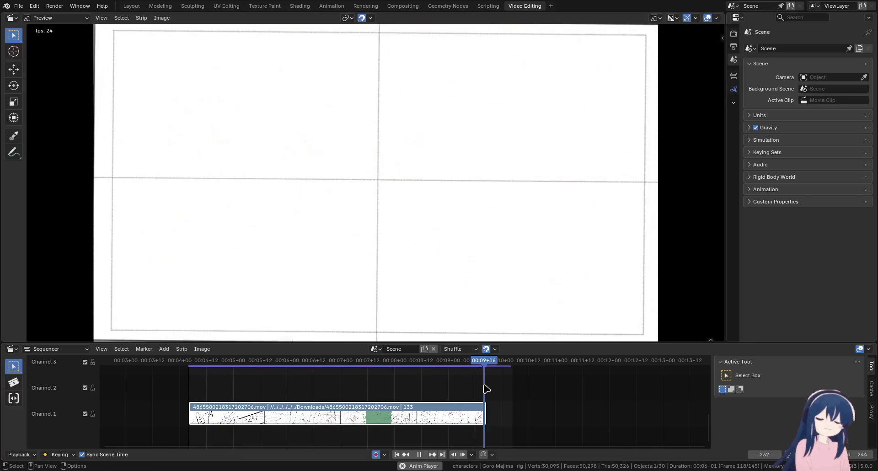
key("Escape")
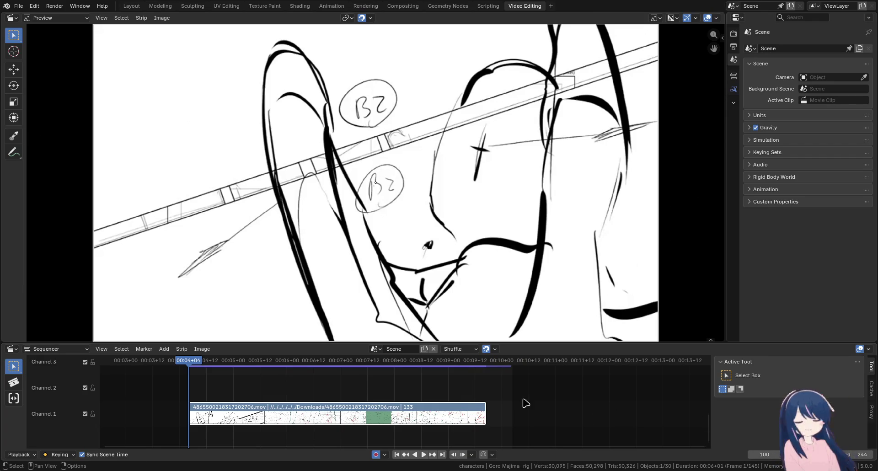
Trim the scene end to frame 231 at the strip's end, replay, and return to frame 100
left_click(484, 369)
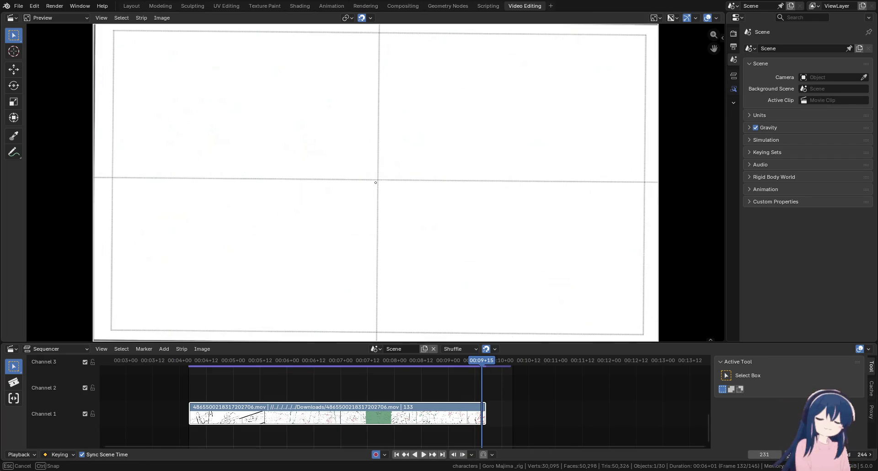
left_click_drag(503, 397, 488, 397)
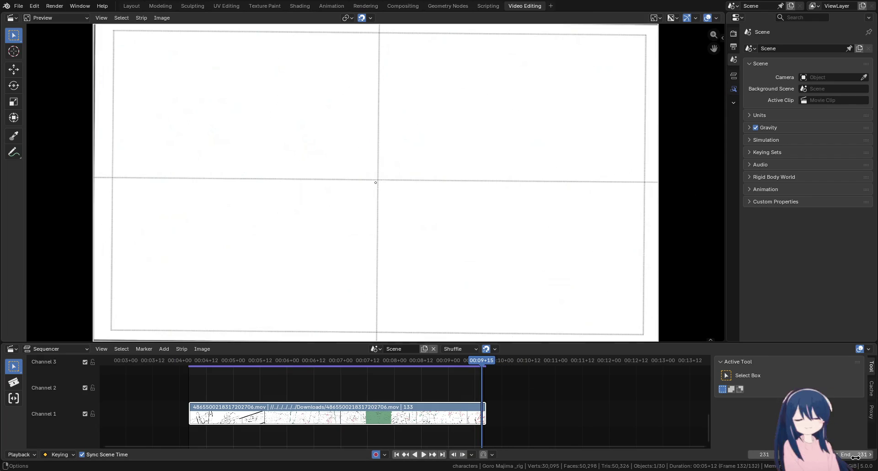
key("space")
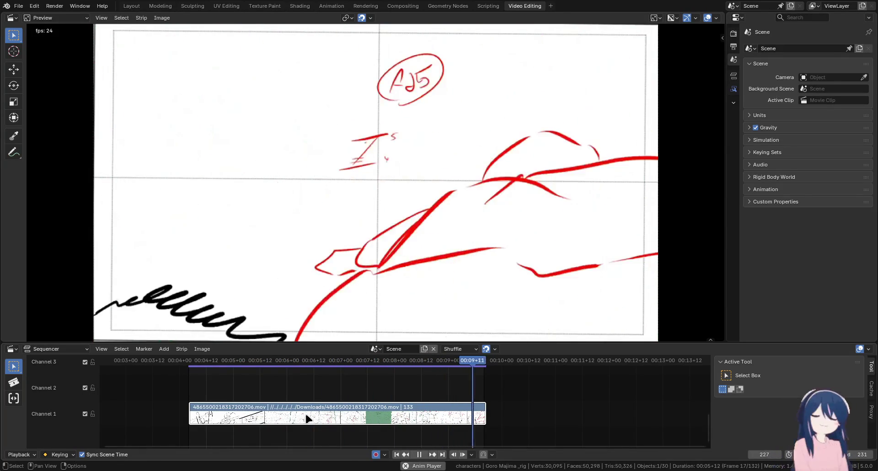
key("space")
key("space")
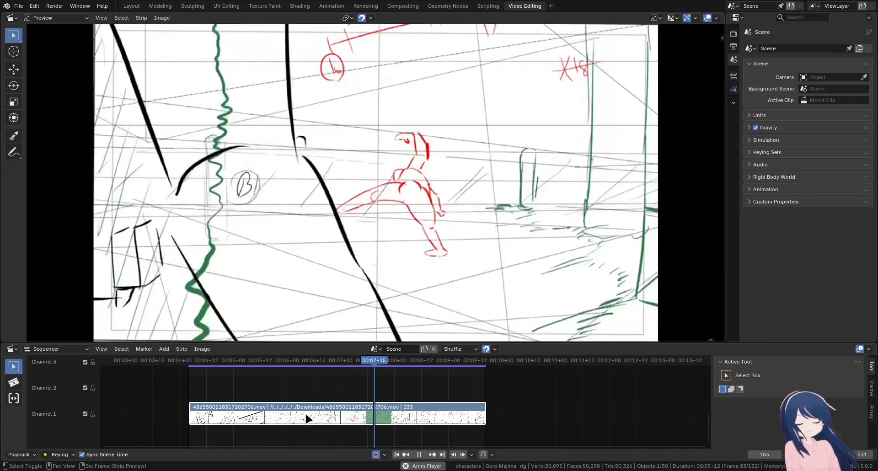
key("space")
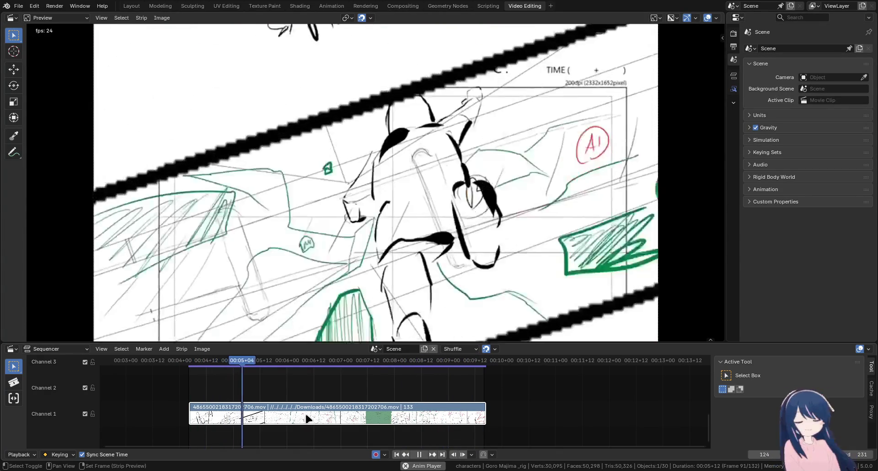
key("space")
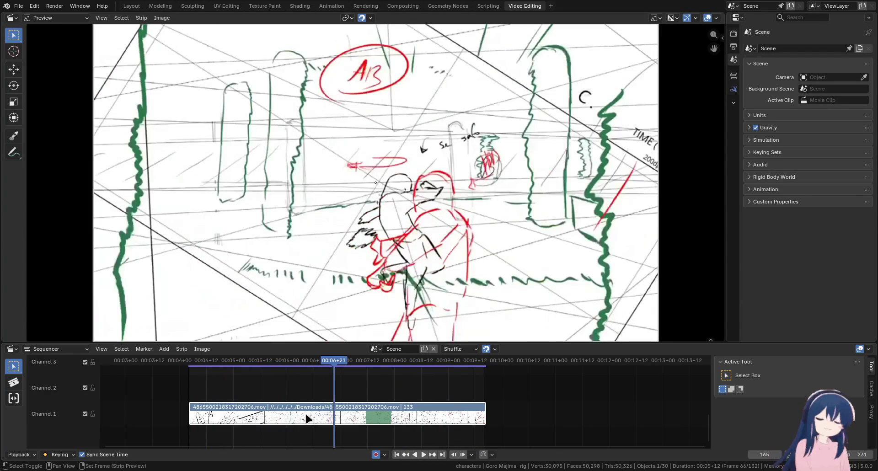
key("Right")
key("Right")
key("Right")
key("Right")
key("Right")
key("Right")
key("Right")
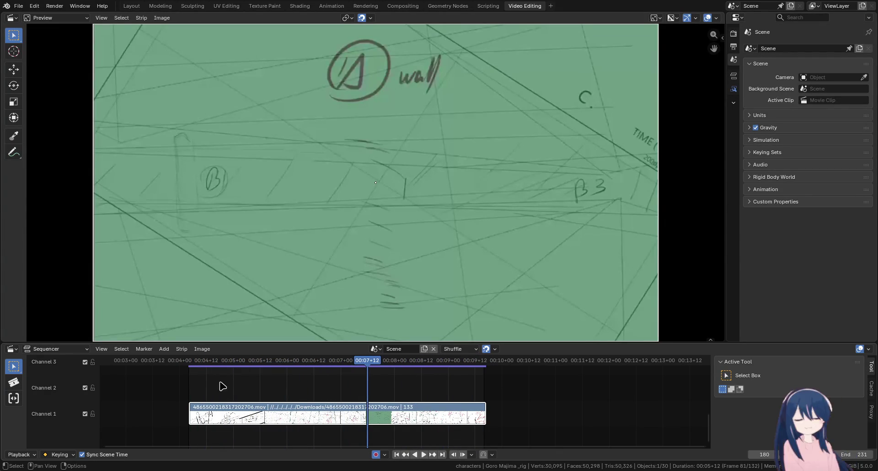
left_click(190, 366)
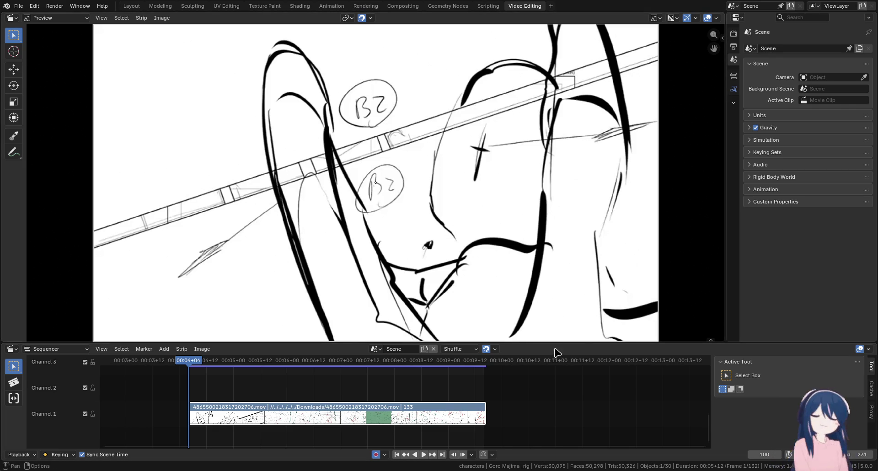
left_click(475, 349)
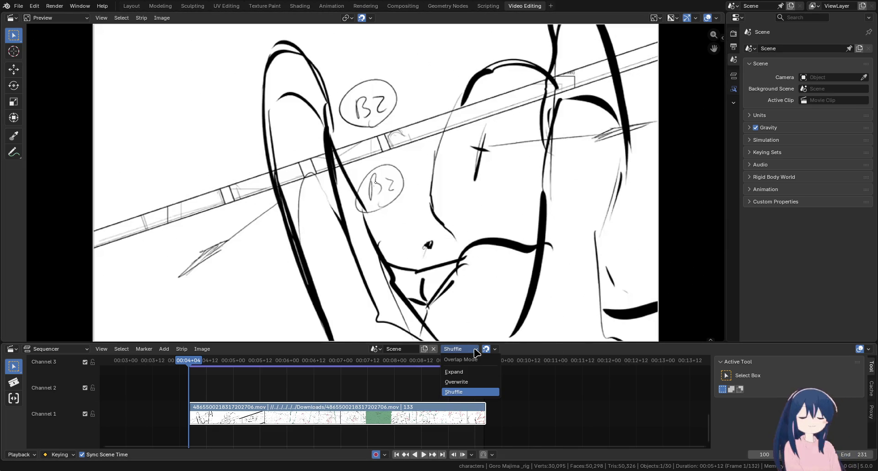
Keep Shuffle overlap and add a fresh Storyboarding workspace
left_click(475, 351)
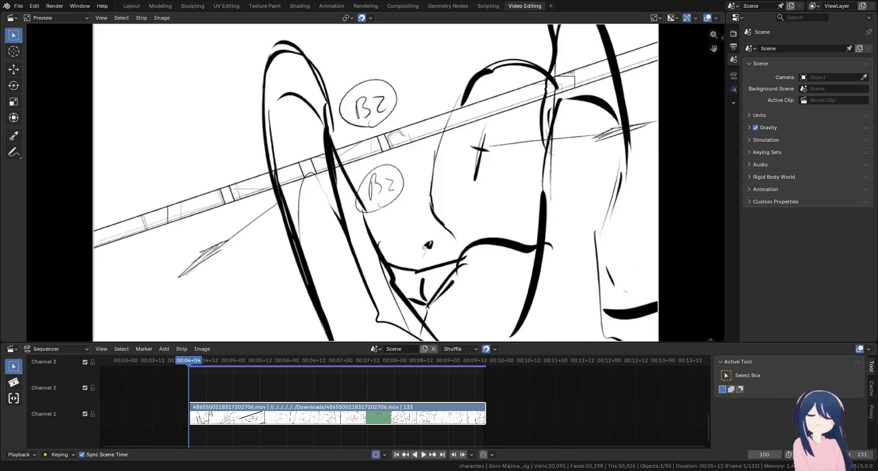
left_click(552, 6)
mouse_move(517, 51)
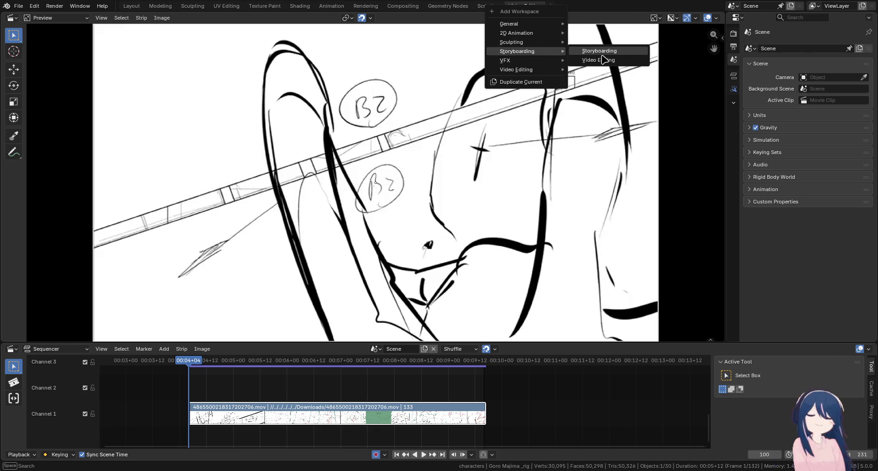
left_click(602, 54)
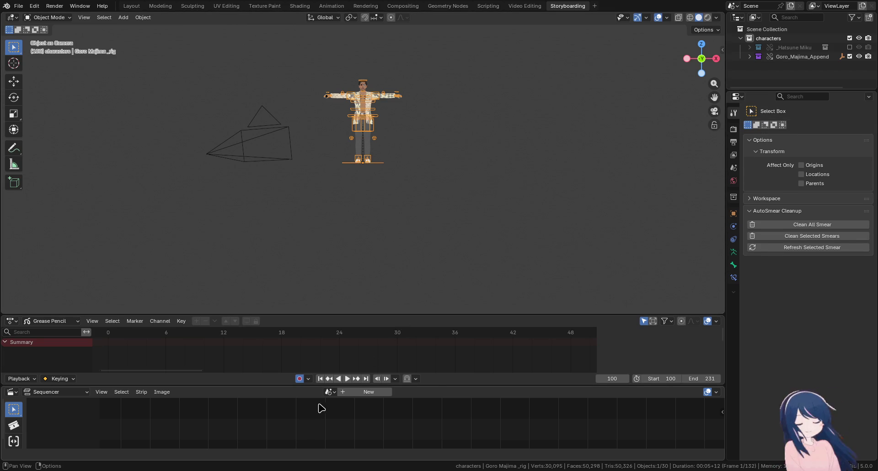
Show Scene's animatic movie strip in the Storyboarding sequencer and bring it into view
left_click(328, 392)
left_click(342, 284)
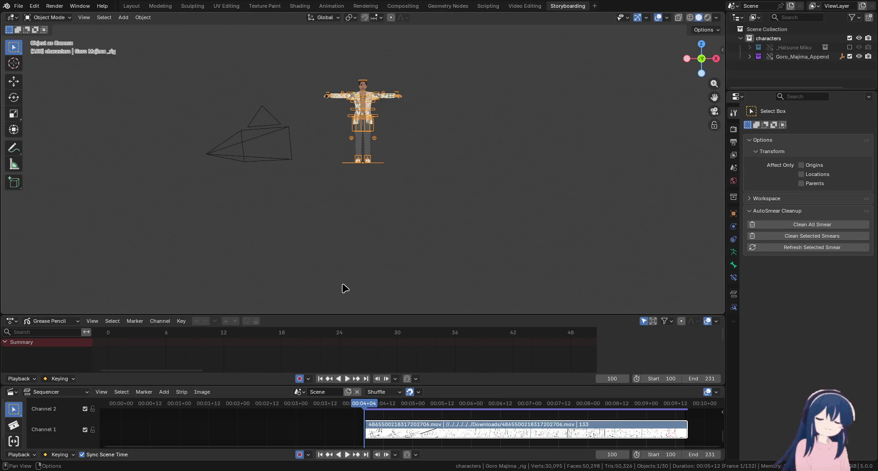
scroll(411, 433, "right", 3)
scroll(366, 434, "right", 1)
scroll(308, 433, "up", 2)
scroll(308, 433, "up", 1)
scroll(311, 427, "right", 1)
scroll(311, 425, "right", 1)
scroll(316, 422, "up", 1)
scroll(315, 421, "left", 1)
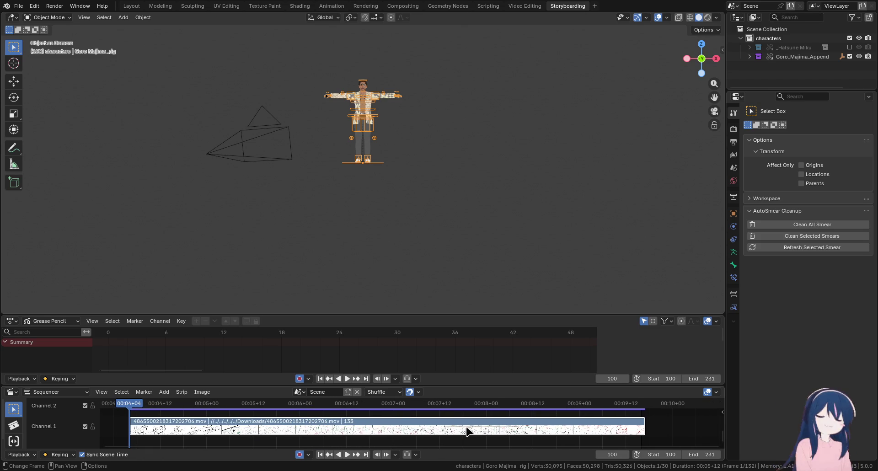
Play the animatic, stop it, and return to start frame 100
key("space")
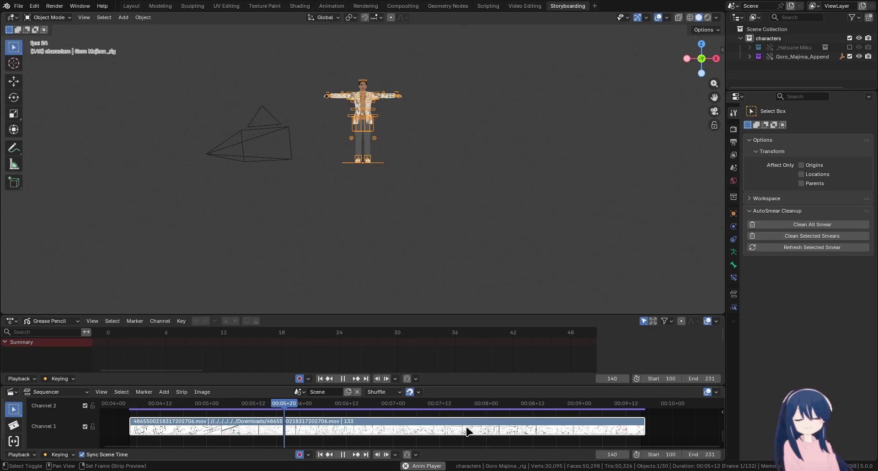
key("space")
scroll(448, 343, "down", 5)
key("KP_Decimal")
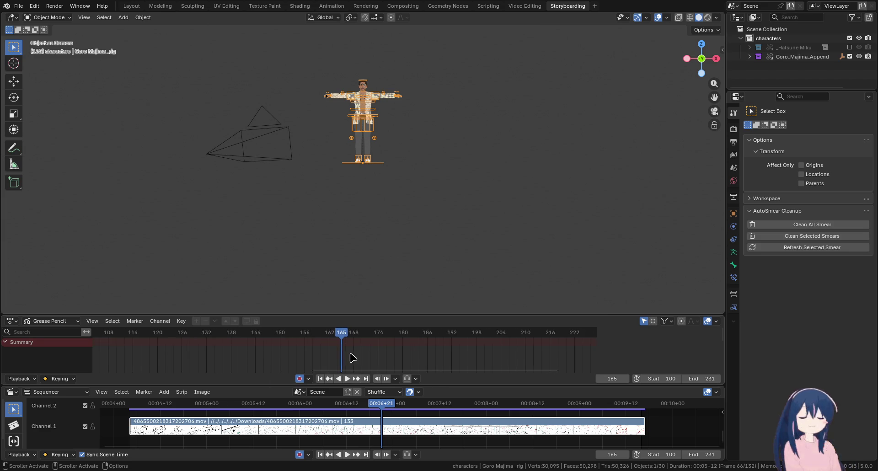
scroll(352, 357, "down", 2)
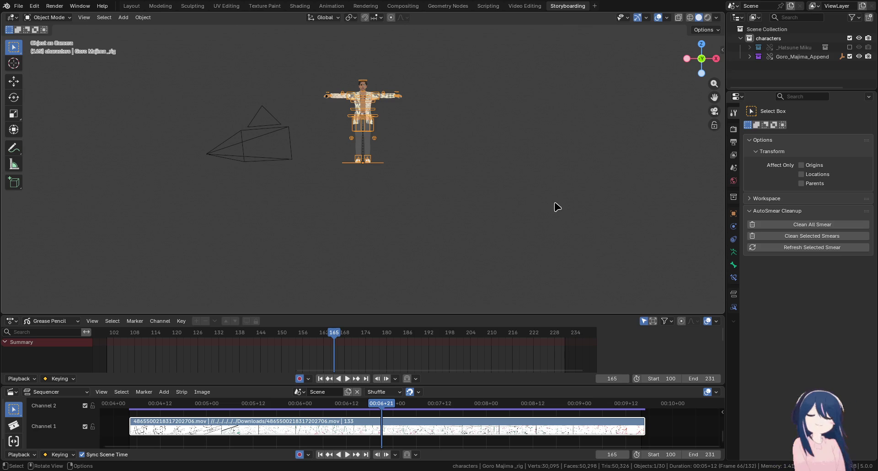
left_click(320, 454)
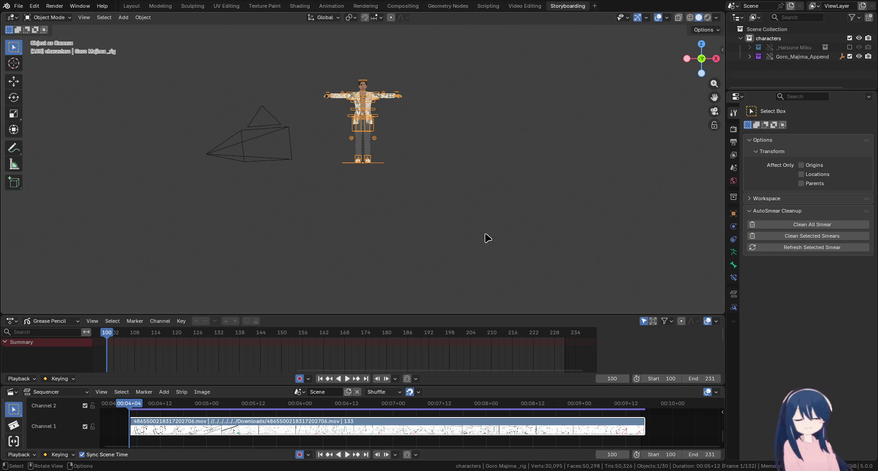
right_click(565, 6)
Delete the Storyboarding workspace, leaving Video Editing as the last workspace tab
left_click(550, 34)
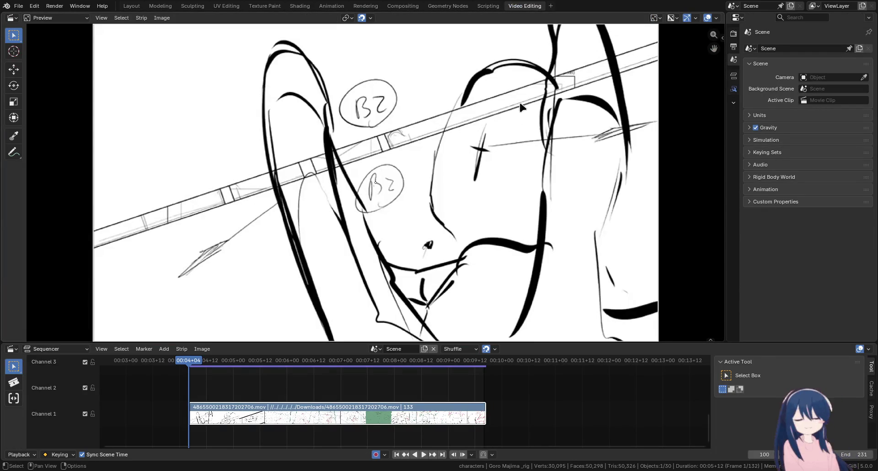
left_click(552, 7)
mouse_move(521, 42)
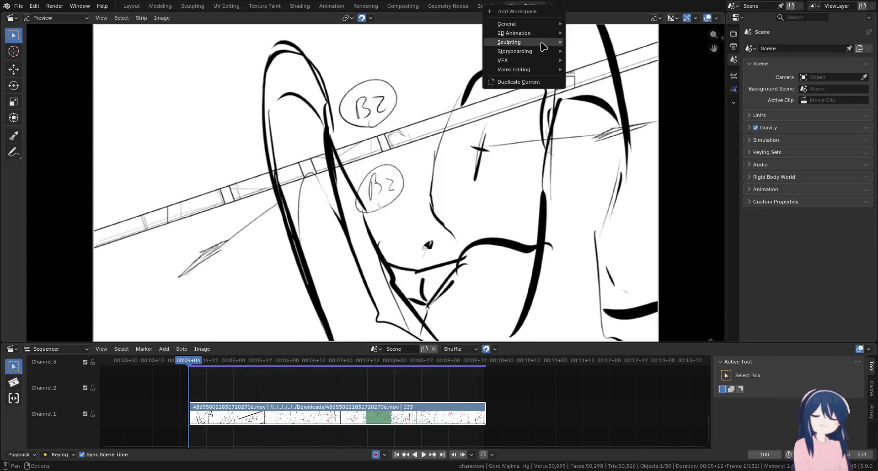
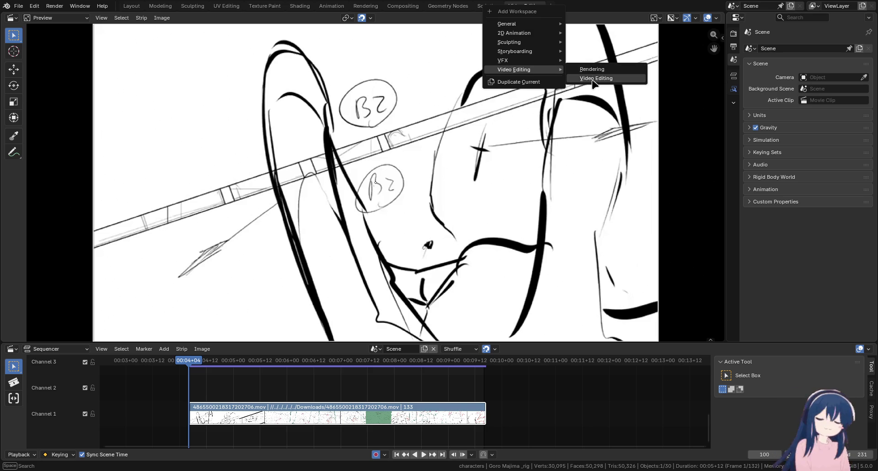
Add a second Video Editing workspace whose sequencer shows the Scene edit
left_click(587, 77)
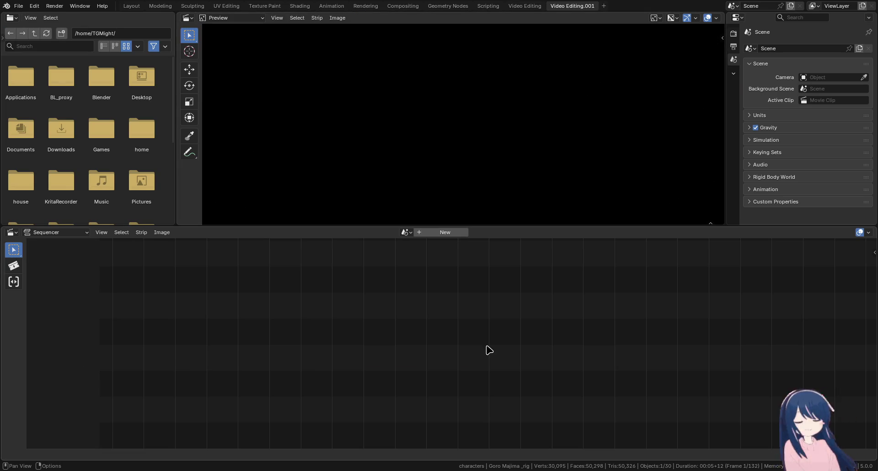
left_click(407, 232)
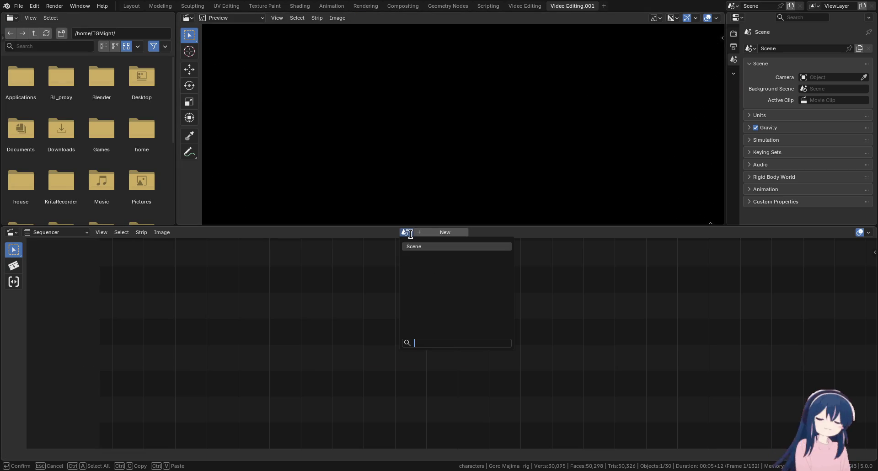
left_click(411, 246)
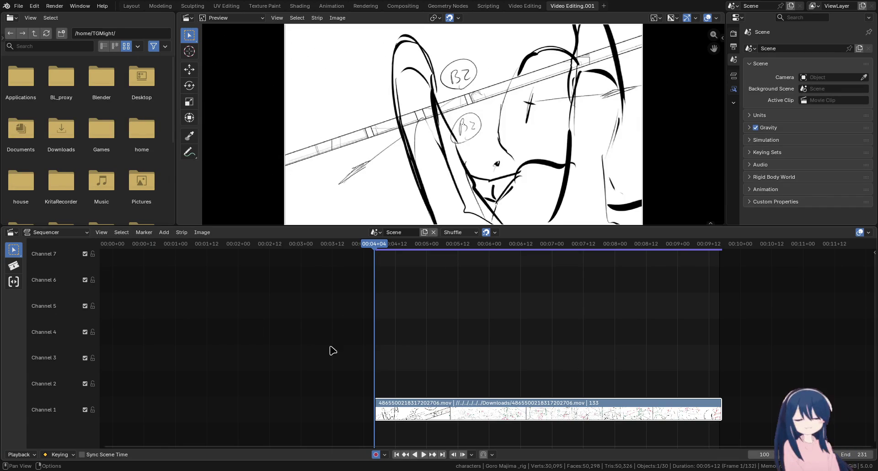
Compare the two Video Editing workspaces, then delete the duplicate Video Editing.001
left_click(537, 6)
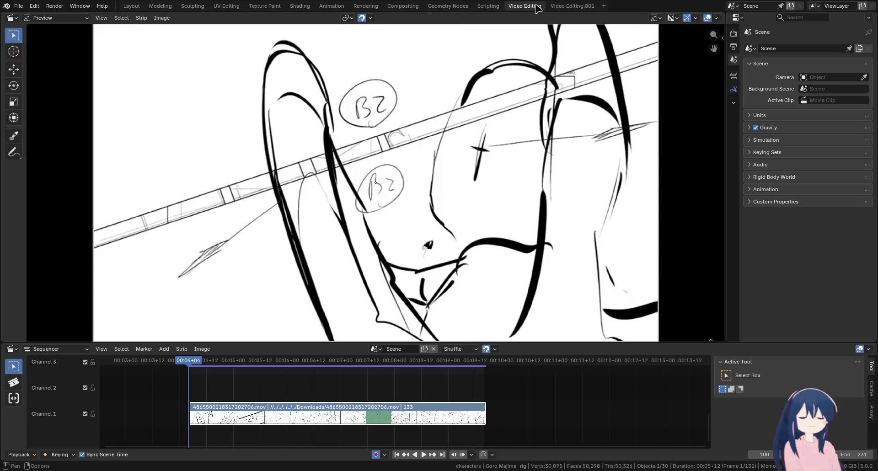
left_click(572, 6)
left_click(526, 7)
left_click(566, 7)
left_click(526, 7)
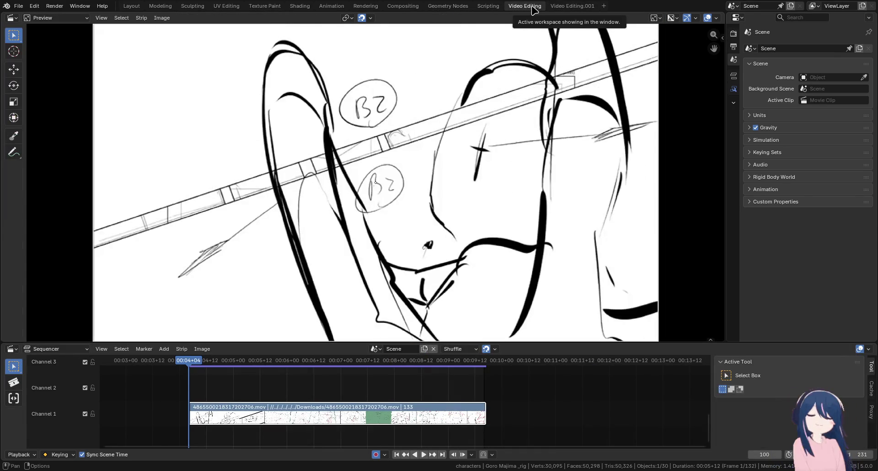
left_click(571, 6)
right_click(571, 6)
left_click(554, 32)
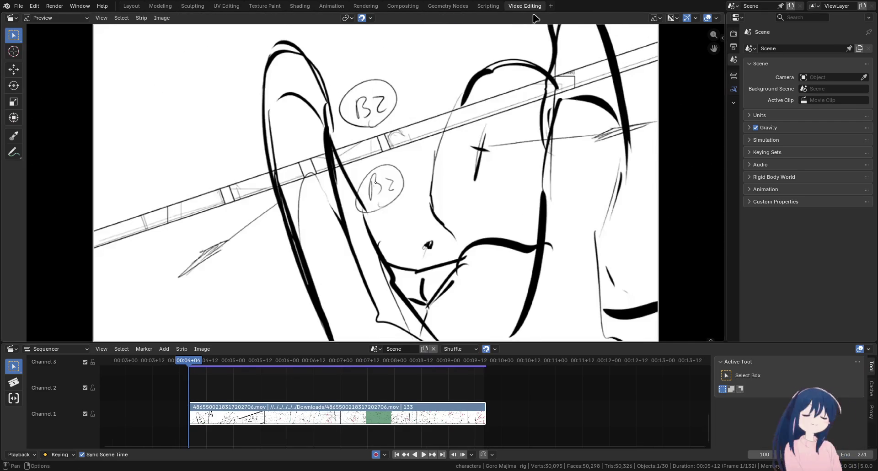
Browse the add-workspace list, then inspect the Keying popover's new keyframe types
left_click(553, 7)
mouse_move(518, 69)
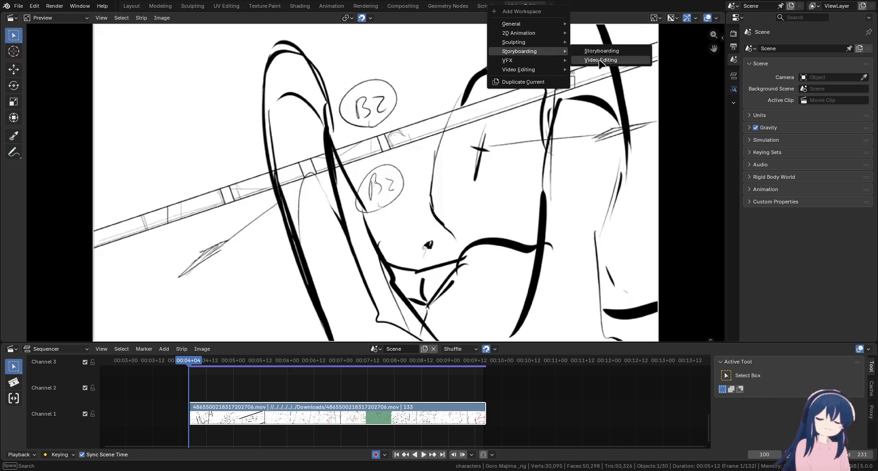
left_click(528, 349)
left_click(58, 455)
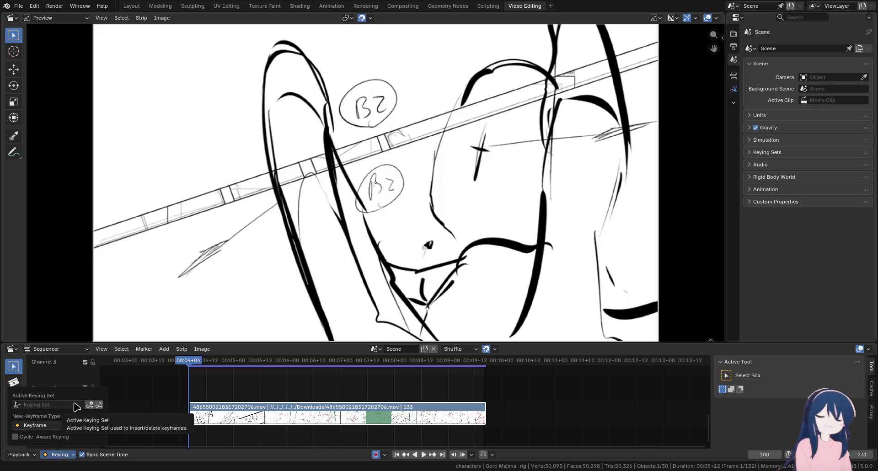
left_click(76, 425)
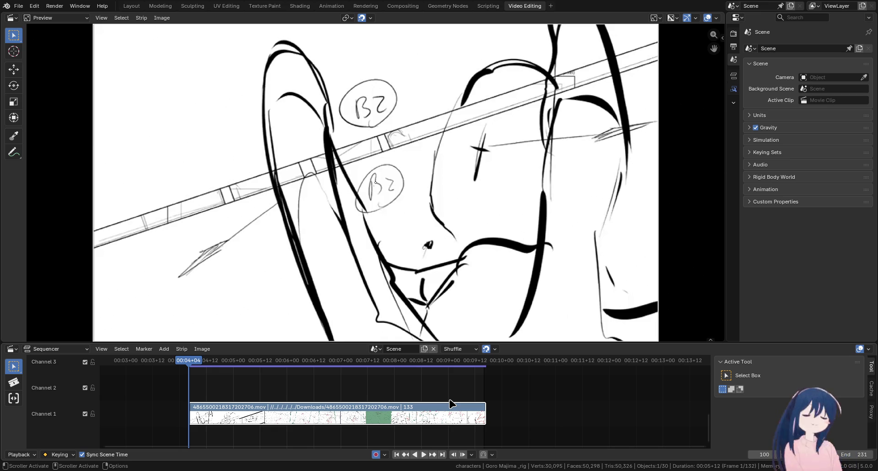
Move the playhead to about 00:10+10, back to 00:04+06, then go to Animation
left_click(525, 361)
left_click(194, 361)
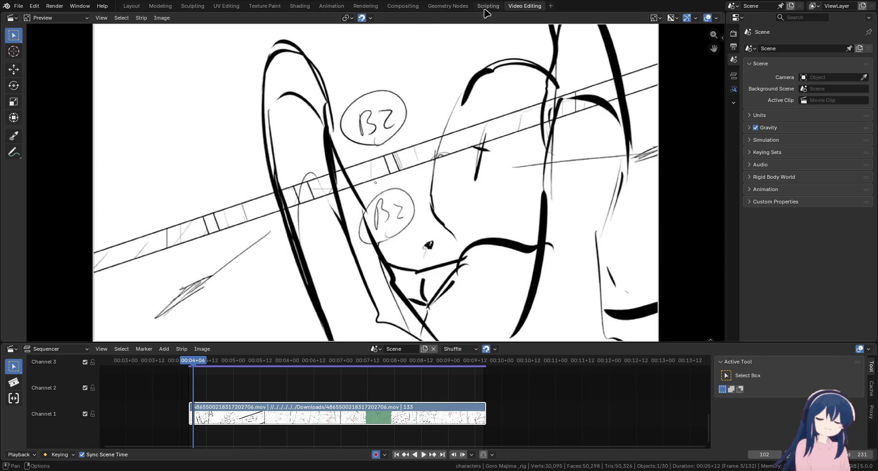
left_click(331, 6)
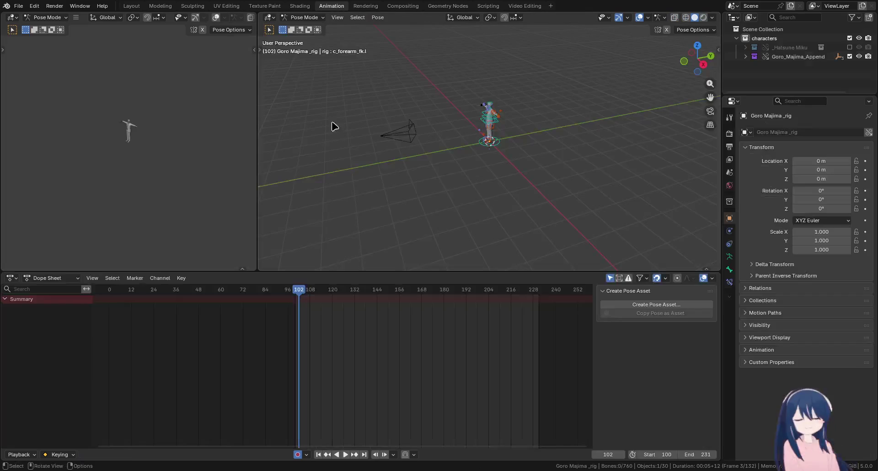
In Layout, shrink the timeline to enlarge the 3D viewport and try deleting the Camera
left_click(131, 6)
scroll(457, 215, "down", 3)
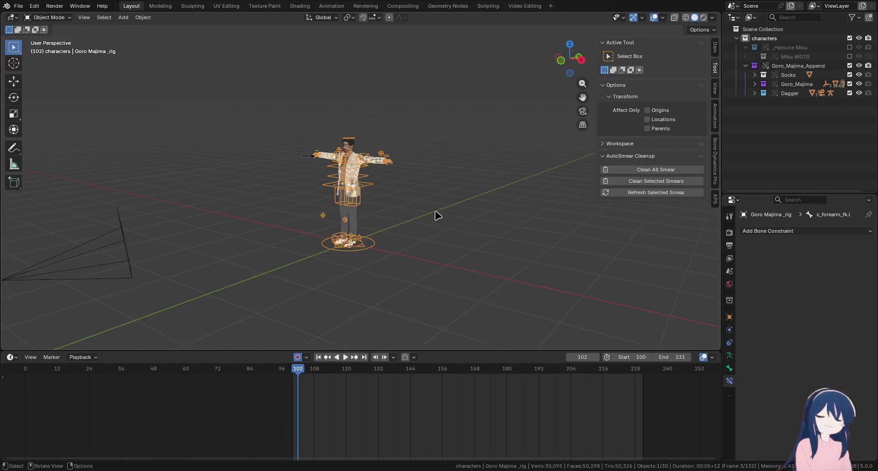
left_click_drag(432, 351, 420, 419)
scroll(426, 284, "up", 2)
left_click(145, 223)
key("x")
left_click(145, 218)
Add a new collection under Scene Collection and name it Scene
left_click(745, 66)
left_click(736, 38)
left_click(759, 29)
right_click(749, 31)
left_click(749, 32)
double_click(762, 48)
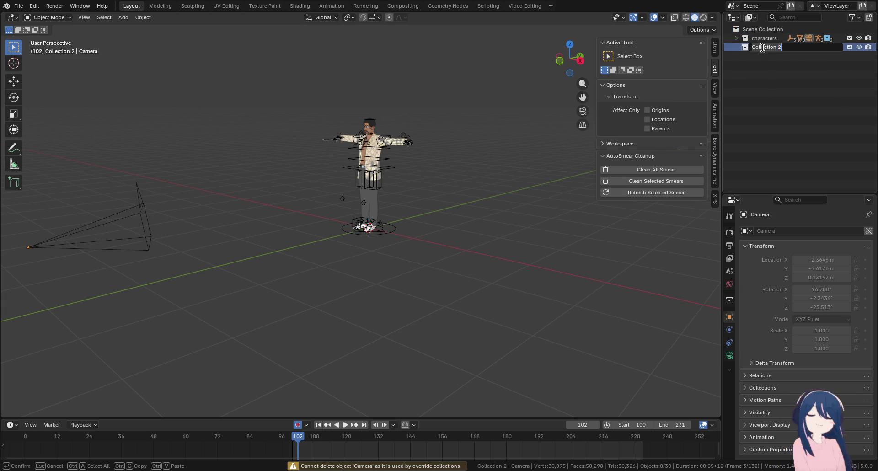
type("Scene")
key("Return")
Select the camera, cancel a move, and make the Scene collection active for adding objects
left_click(132, 211)
key("g")
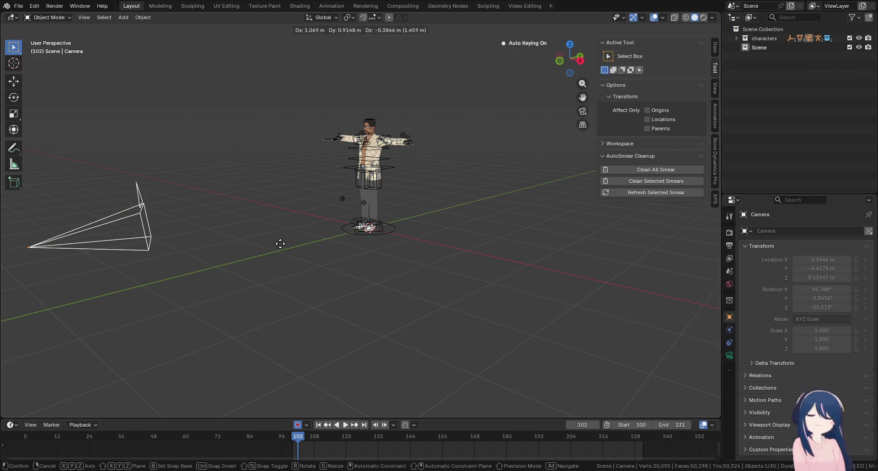
key("Escape")
left_click(759, 47)
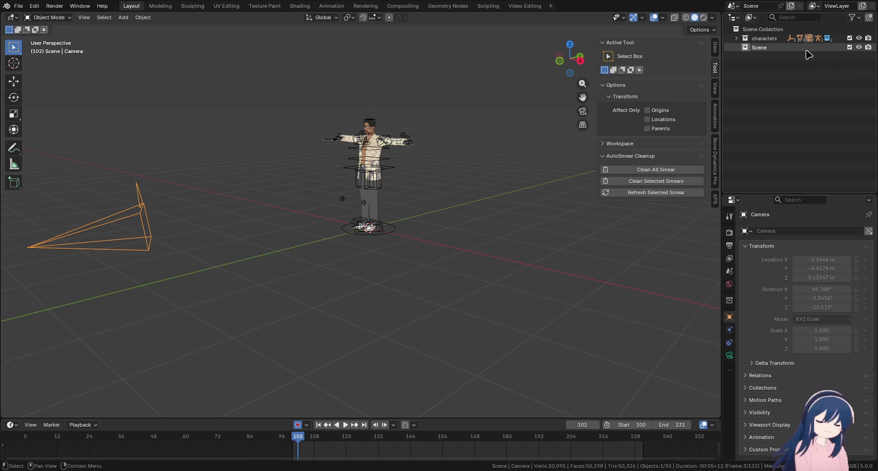
key("shift+a")
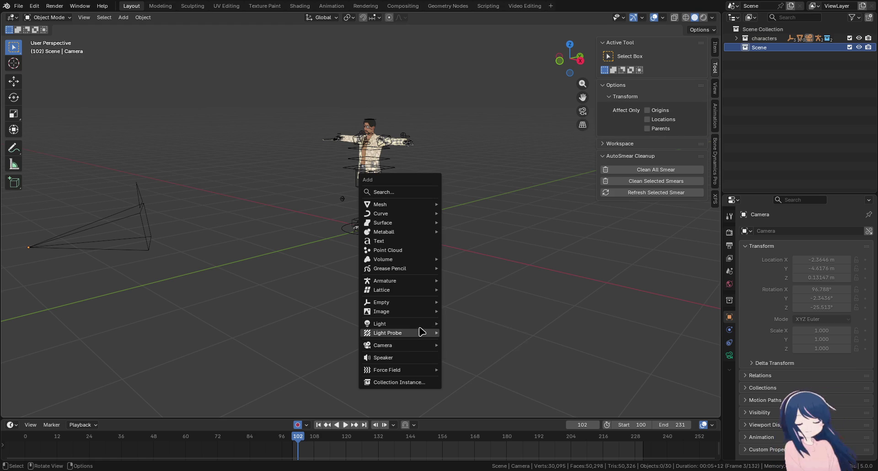
Add a Dolly_Rig camera rig, jump to frame 100, and move Widgets into the Scene collection
mouse_move(383, 345)
left_click(499, 355)
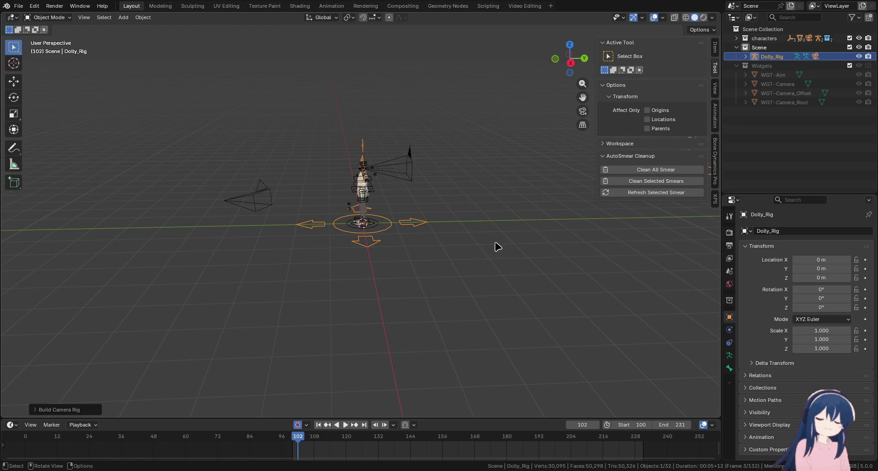
left_click(318, 425)
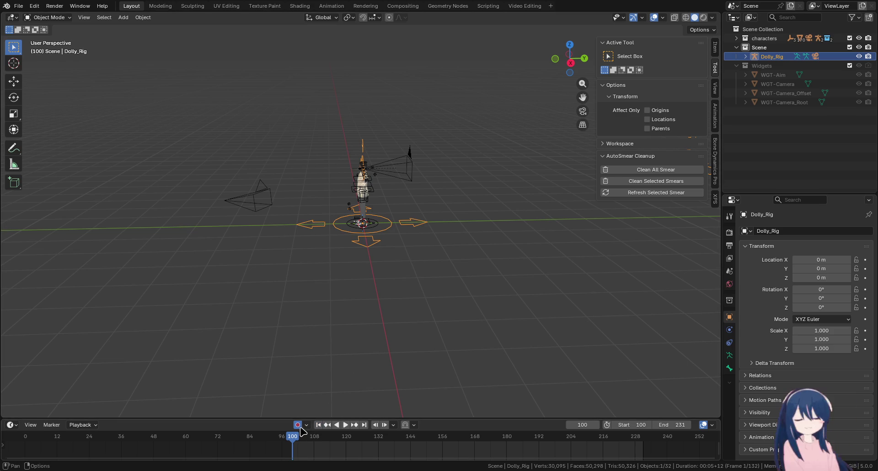
left_click(736, 65)
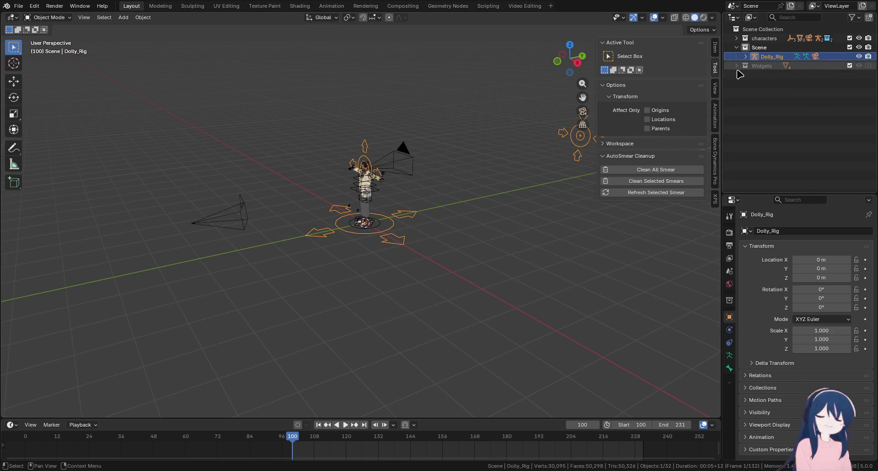
left_click(765, 67)
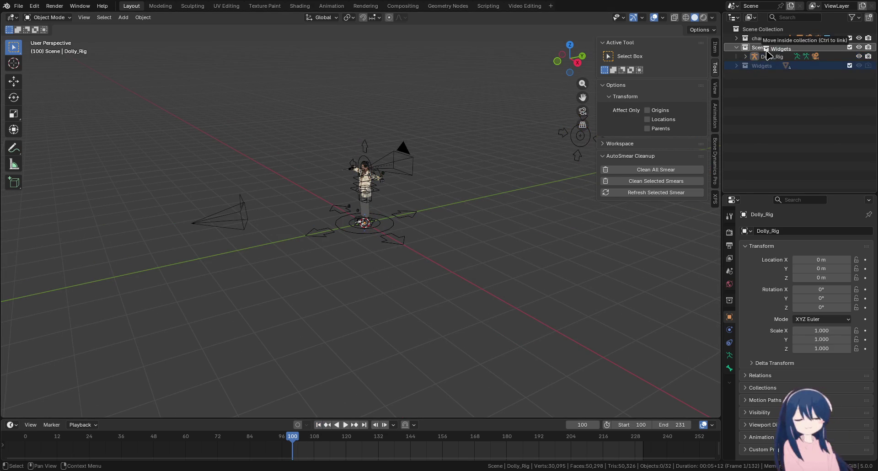
left_click(739, 51)
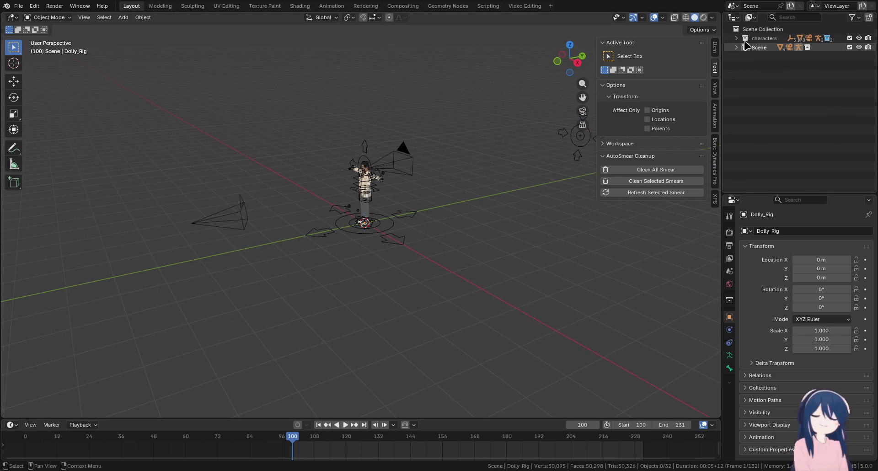
Create a new collection named Enviro, fixing the 'Eniro' typo, then return to Video Editing
right_click(751, 31)
left_click(740, 20)
double_click(759, 56)
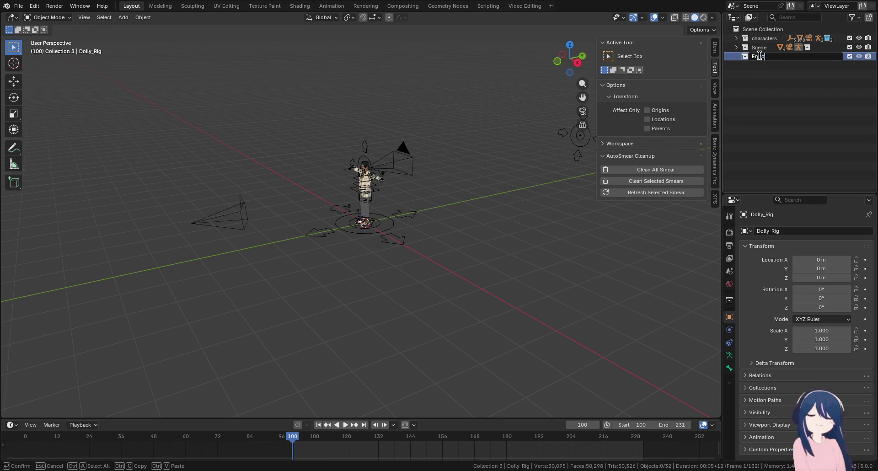
key("Return")
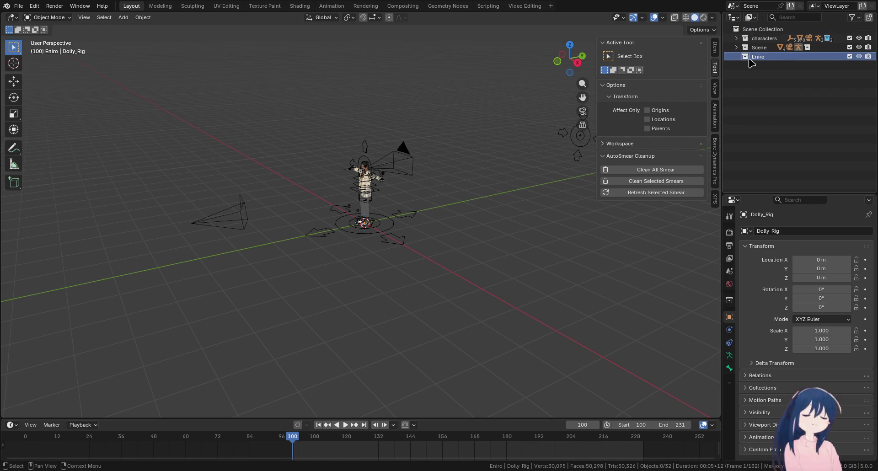
double_click(759, 56)
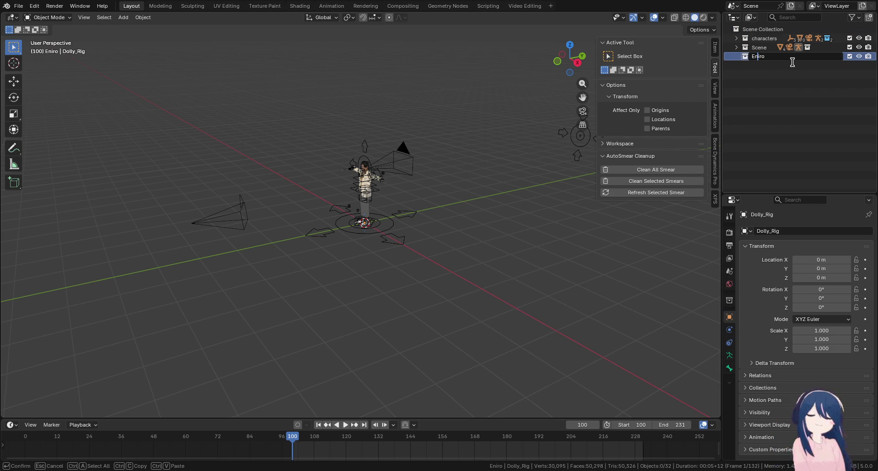
type("v")
key("Return")
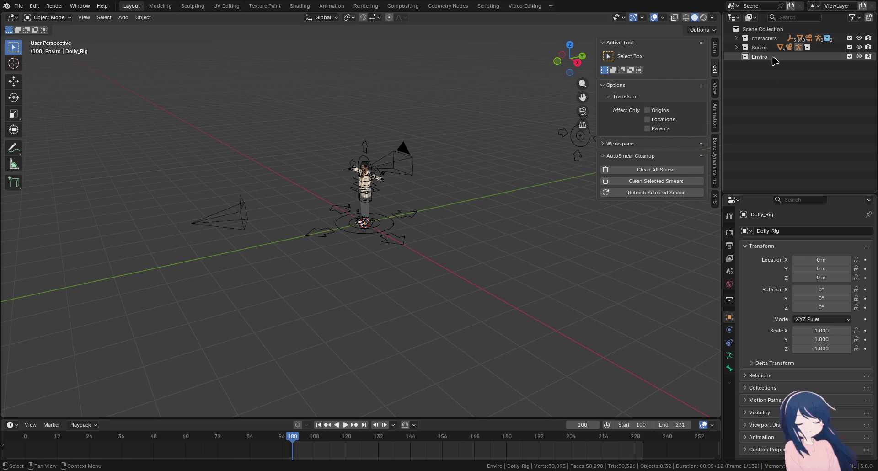
left_click(524, 6)
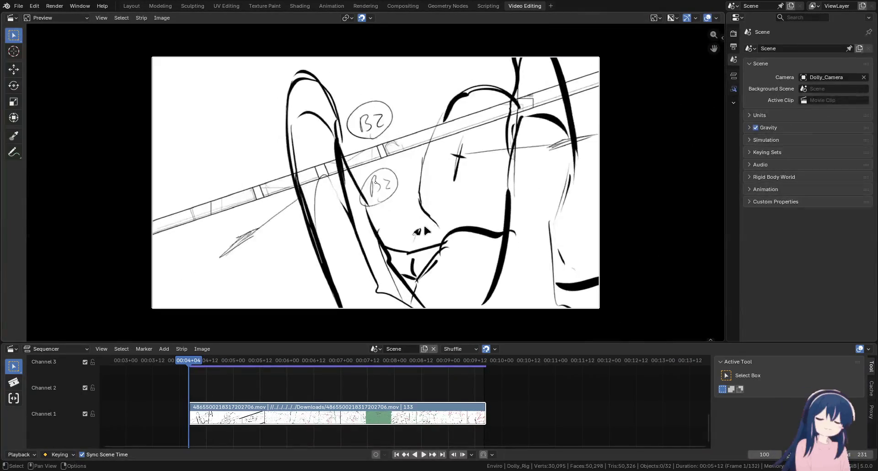
Play and pause the storyboard animatic, then step forward through several drawings
key("shift+a")
key("Escape")
key("space")
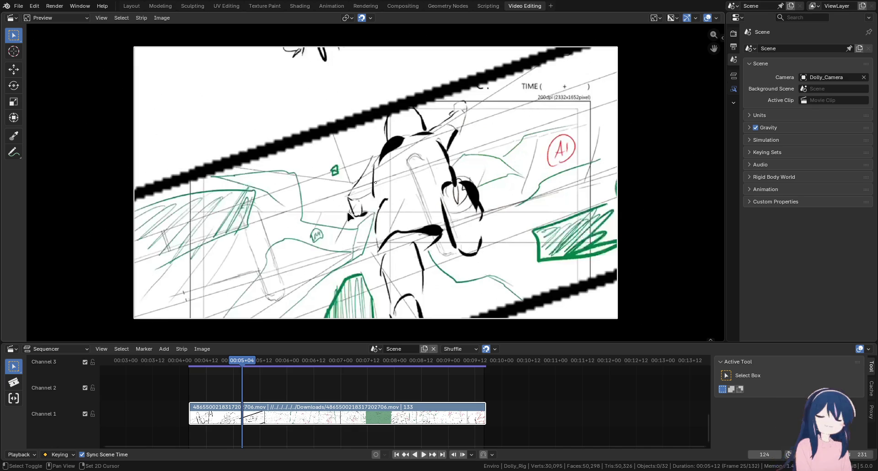
key("space")
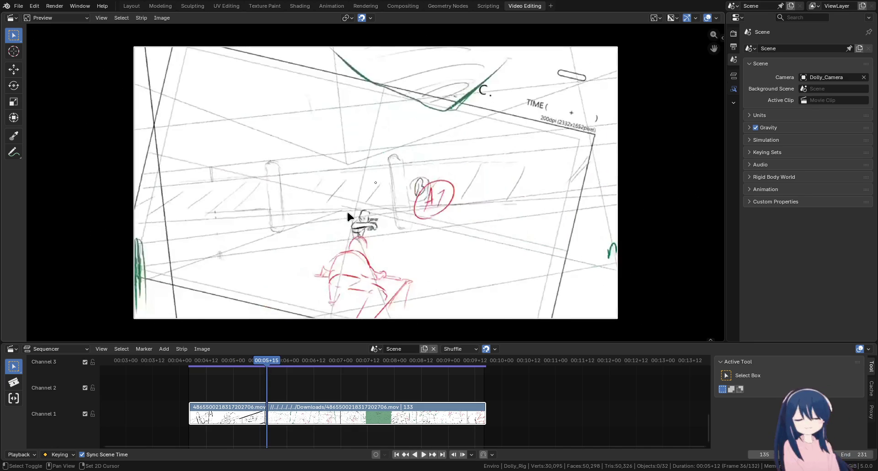
key("space")
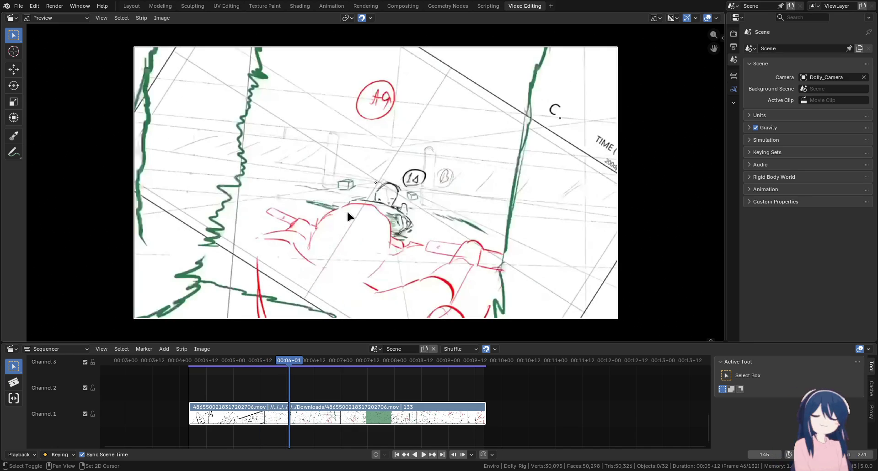
key("Right")
key("Right")
key("Right")
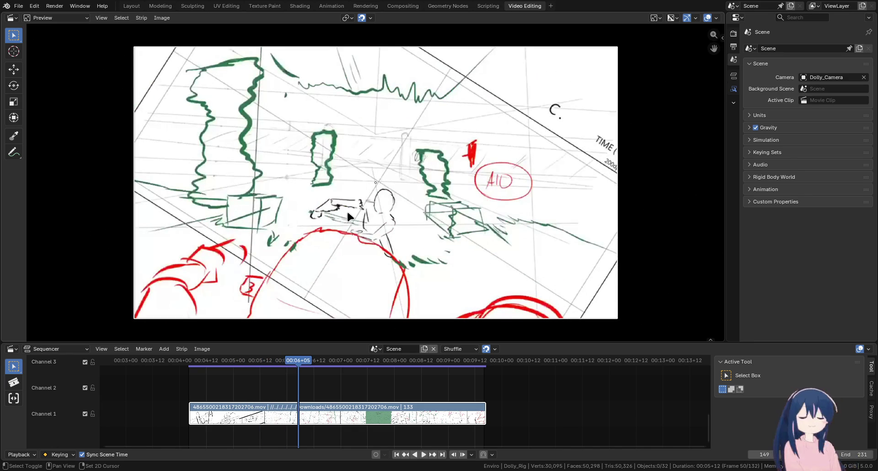
key("Right")
key("Right")
key("Right")
key("Right")
key("Right")
key("Right")
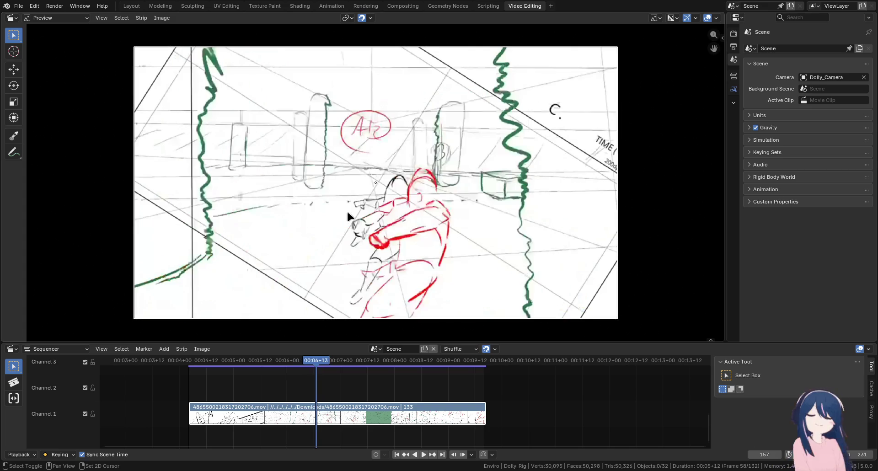
key("Right")
key("Right")
key("Right")
key("Right")
key("Right")
key("Right")
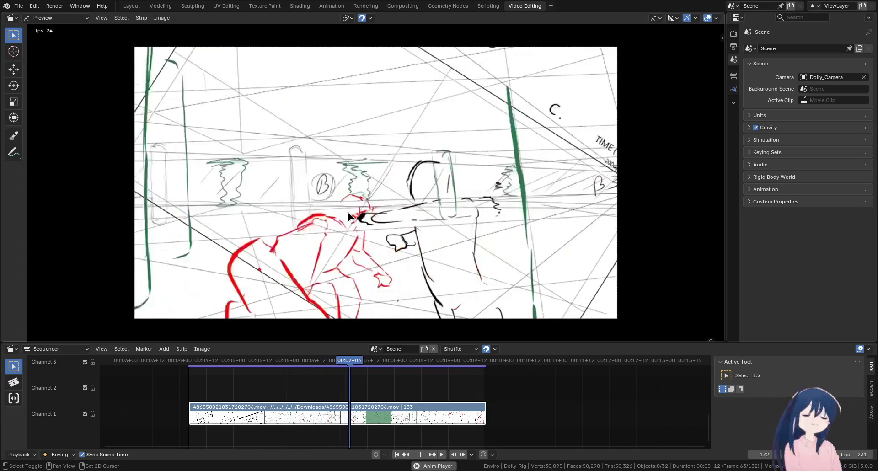
key("Right")
key("Right")
key("Right")
key("Right")
key("Right")
key("Right")
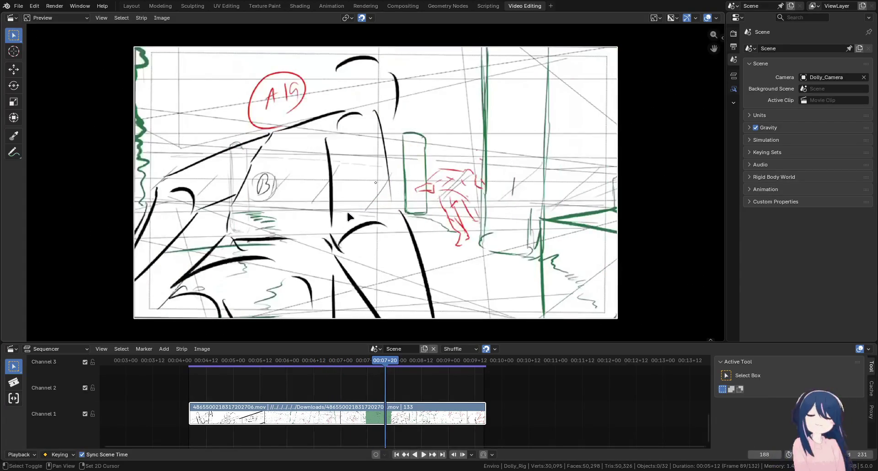
Play further stretches of the animatic to about frame 175, stepping to later drawings, then return to Layout
key("space")
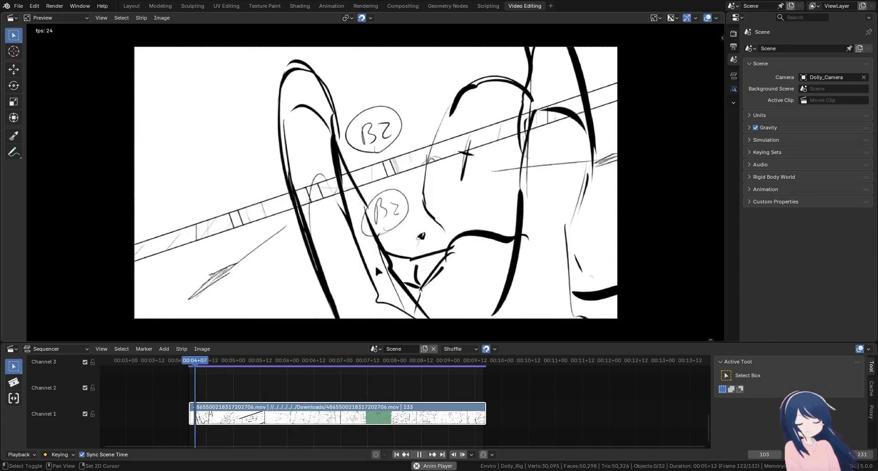
key("space")
key("space")
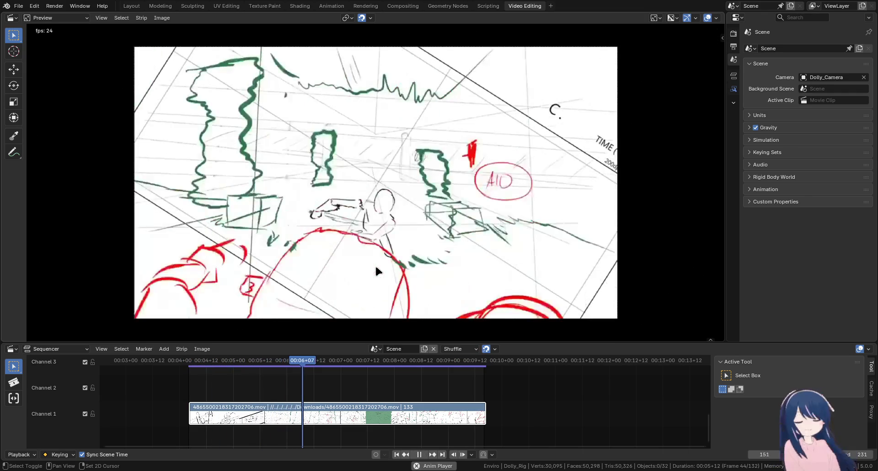
key("space")
key("space")
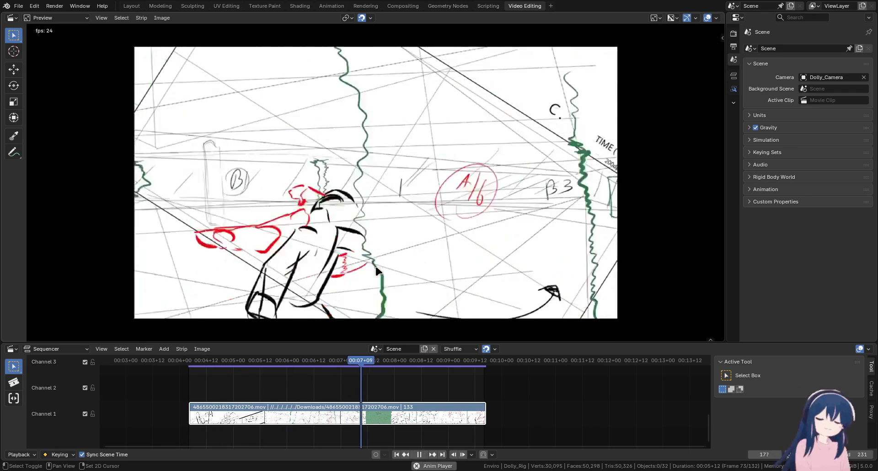
key("space")
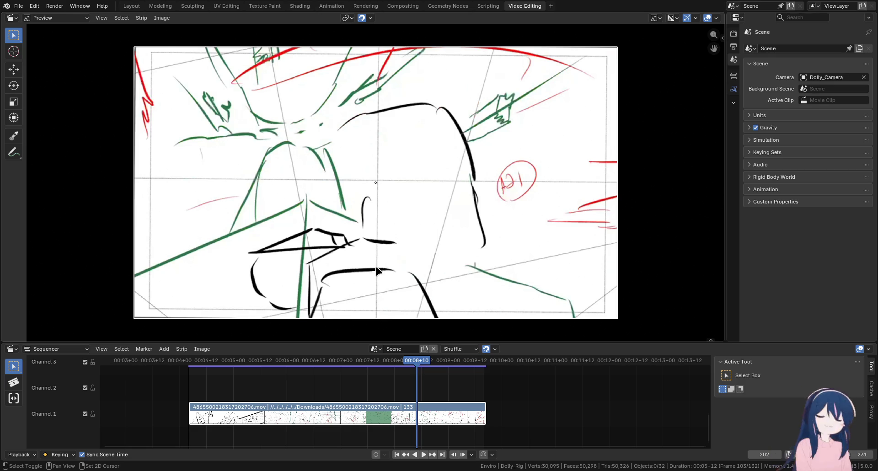
key("space")
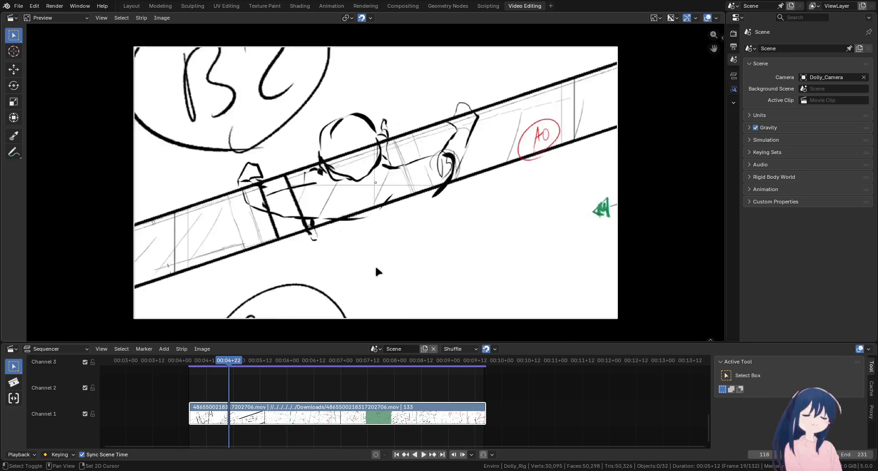
key("space")
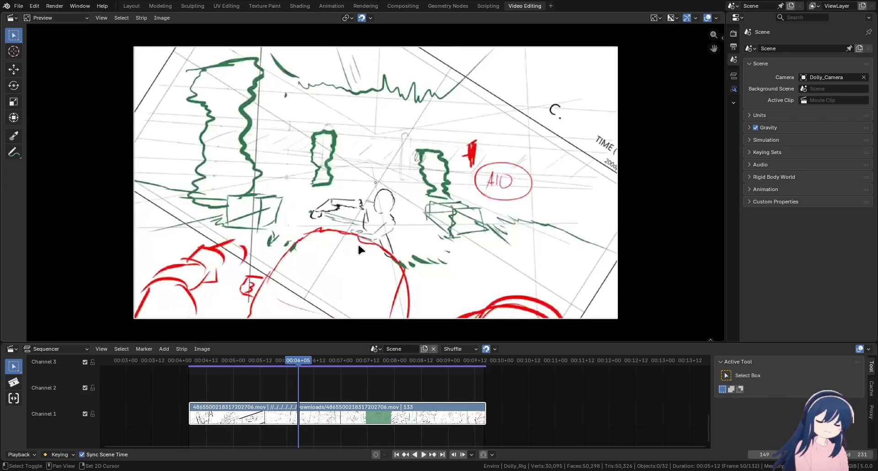
key("Up")
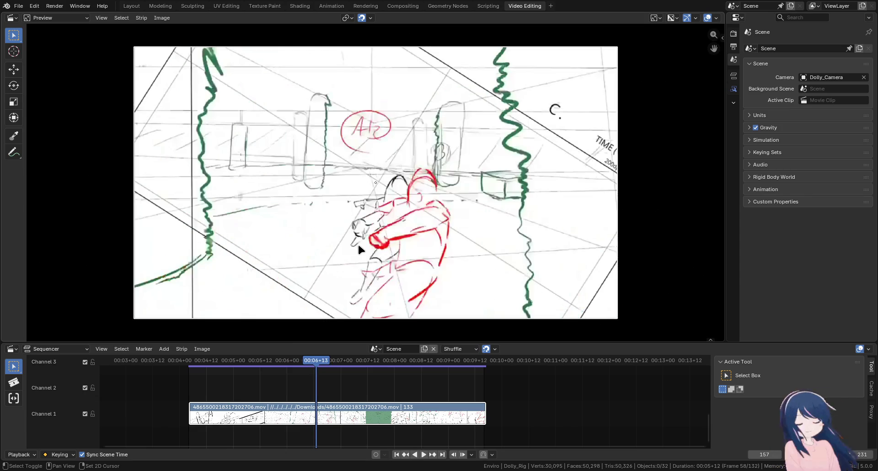
key("Up")
key("Up")
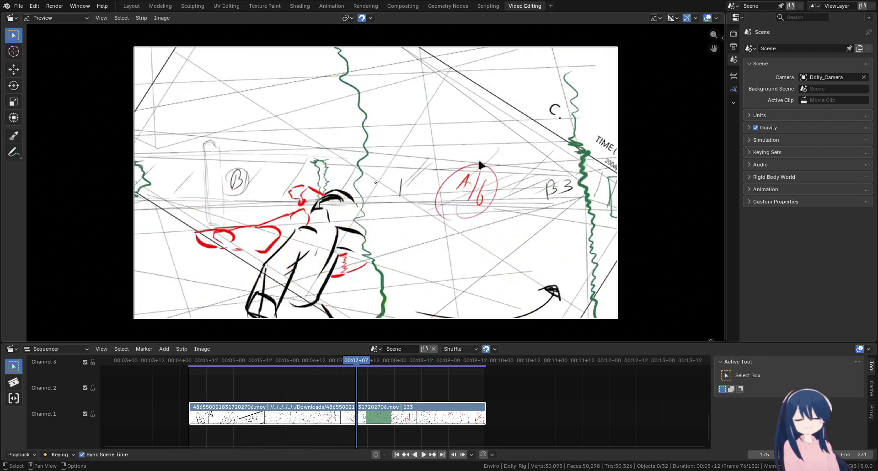
left_click(130, 6)
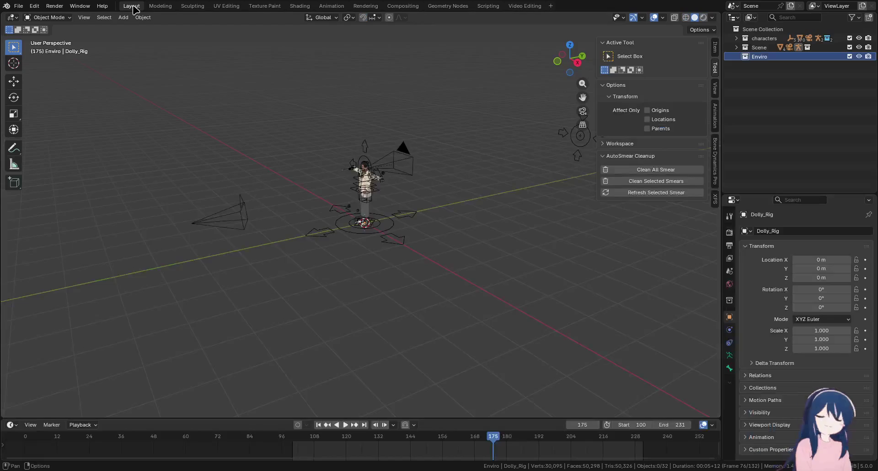
Hide the characters and Scene collections and add a Plane at the origin
scroll(445, 237, "down", 3)
left_click(849, 38)
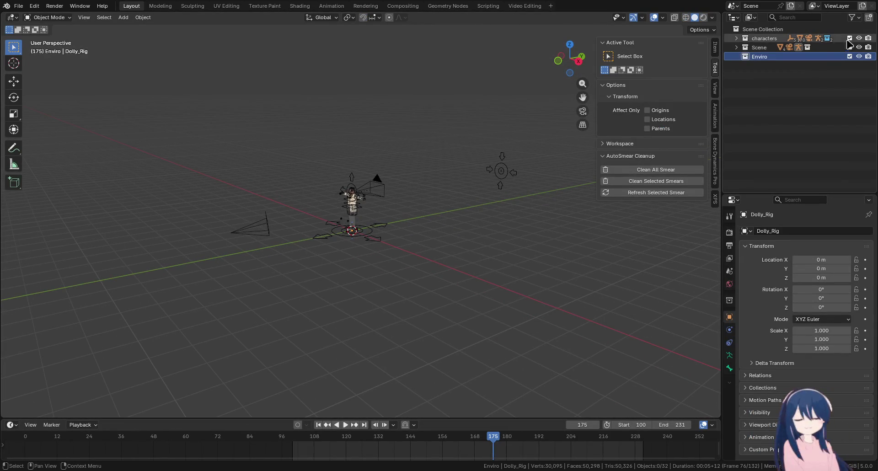
left_click(849, 47)
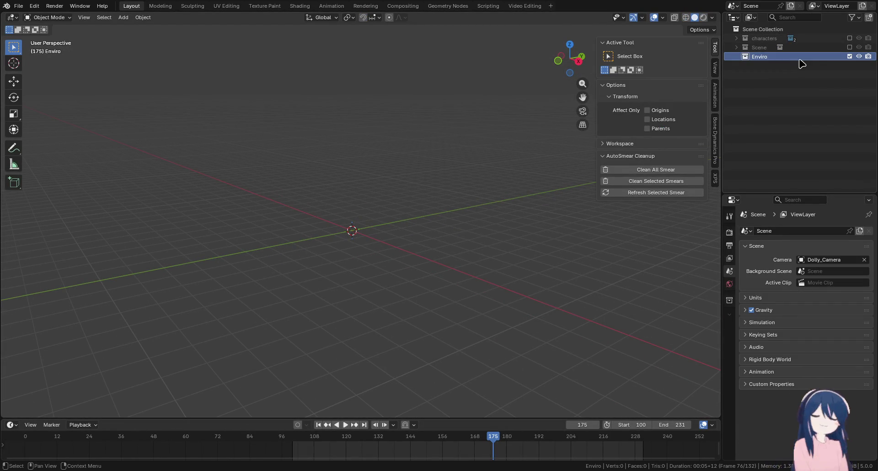
left_click_drag(477, 210, 406, 183)
key("shift+a")
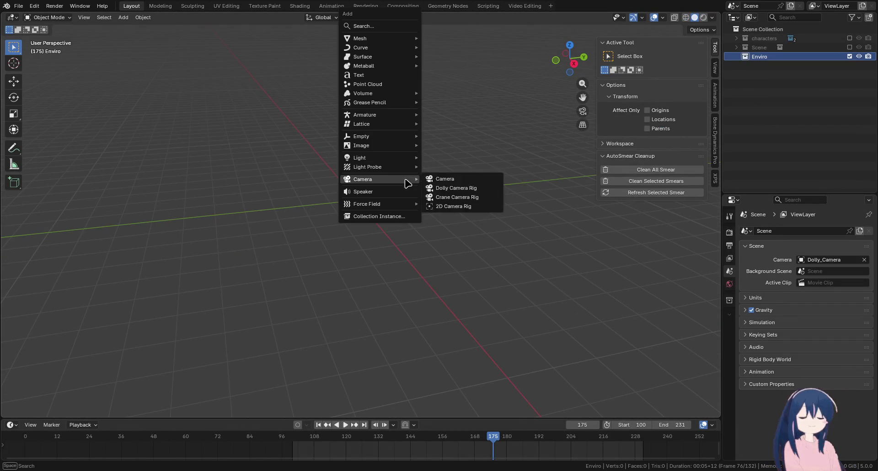
left_click(440, 39)
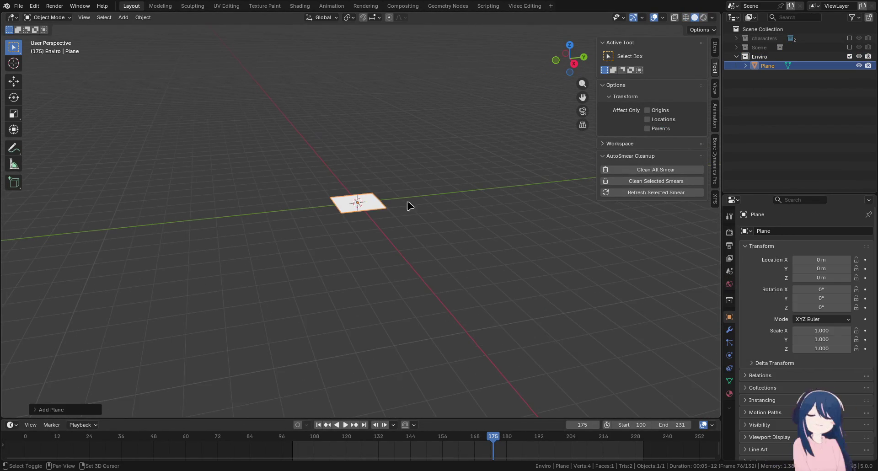
Show the characters collection again and scale the plane to 50
mouse_move(352, 215)
left_mouse_down()
mouse_move(471, 216)
mouse_move(374, 219)
left_mouse_up()
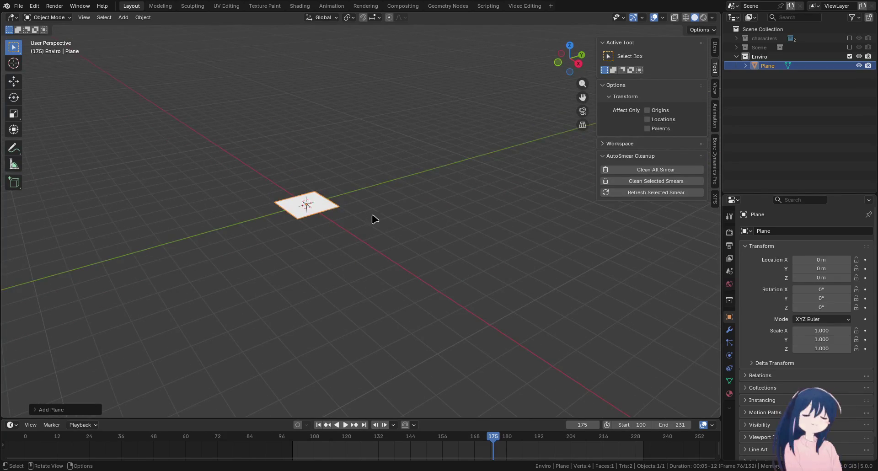
left_click(849, 38)
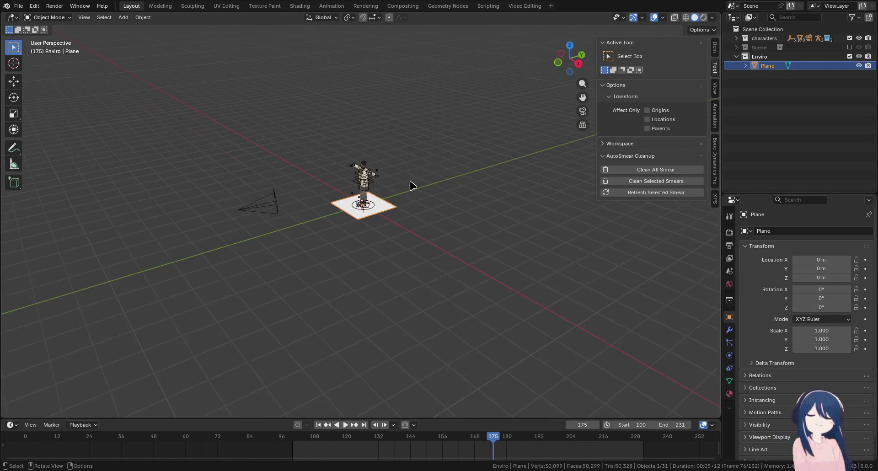
key("s")
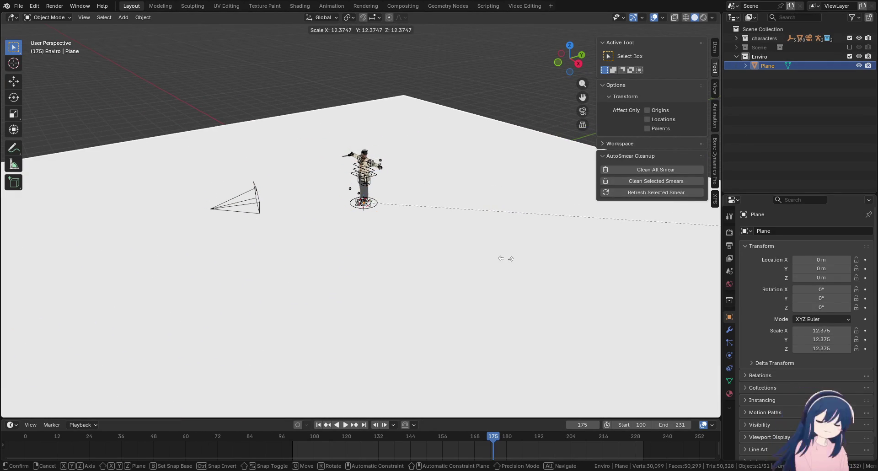
key("Escape")
type("s50")
key("Return")
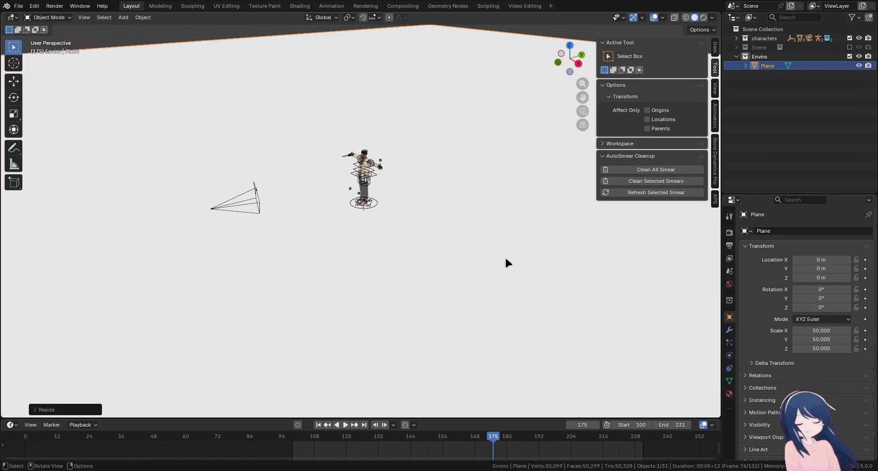
Enter Edit Mode on the plane and view it from straight above
scroll(505, 263, "down", 5)
mouse_move(430, 254)
left_mouse_down()
mouse_move(435, 228)
mouse_move(373, 249)
left_mouse_up()
key("Tab")
scroll(449, 275, "down", 3)
mouse_move(502, 245)
left_mouse_down()
mouse_move(449, 245)
mouse_move(425, 276)
mouse_move(429, 196)
mouse_move(428, 270)
left_mouse_up()
key("KP_7")
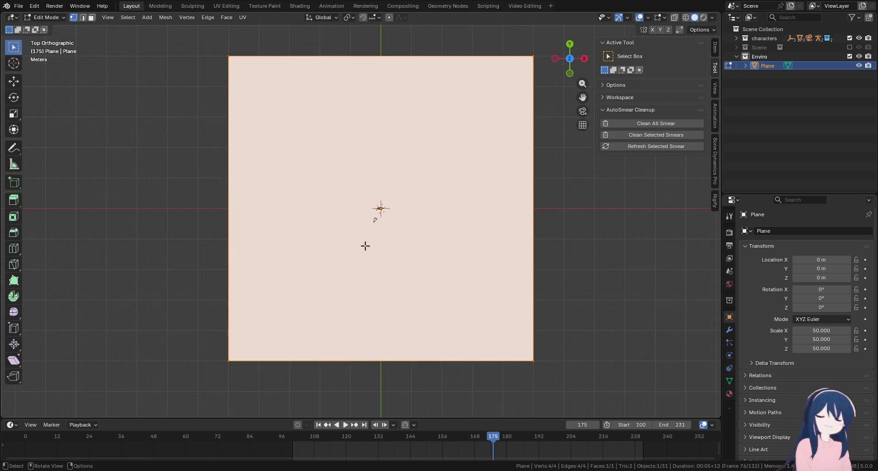
Loop-cut the plane with a central vertical loop and several horizontal edge loops
left_click(13, 248)
left_click(372, 359)
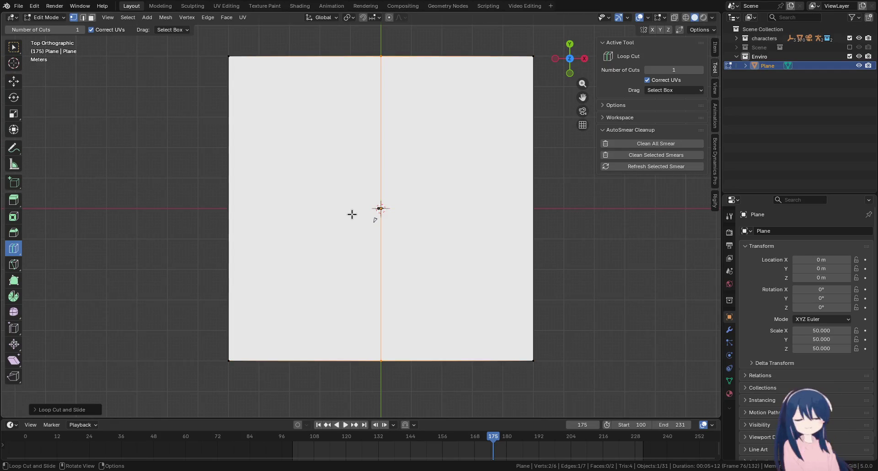
left_click(238, 208)
left_click(237, 132)
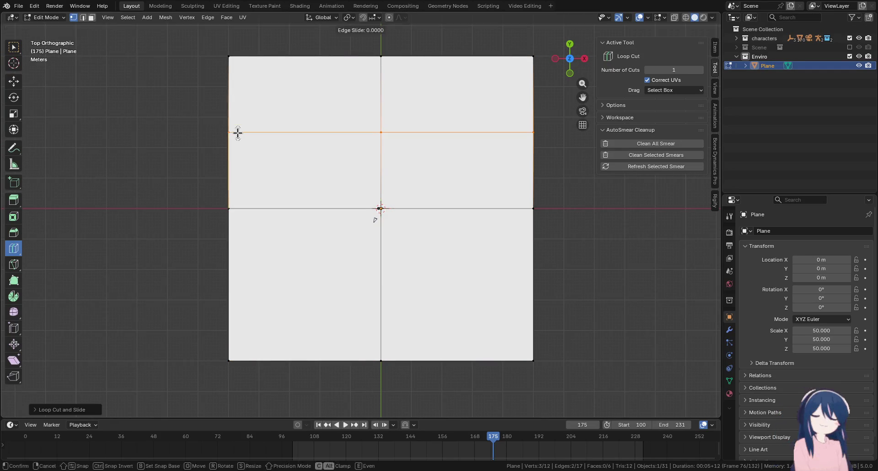
left_click(236, 283)
left_click_drag(411, 310, 328, 235)
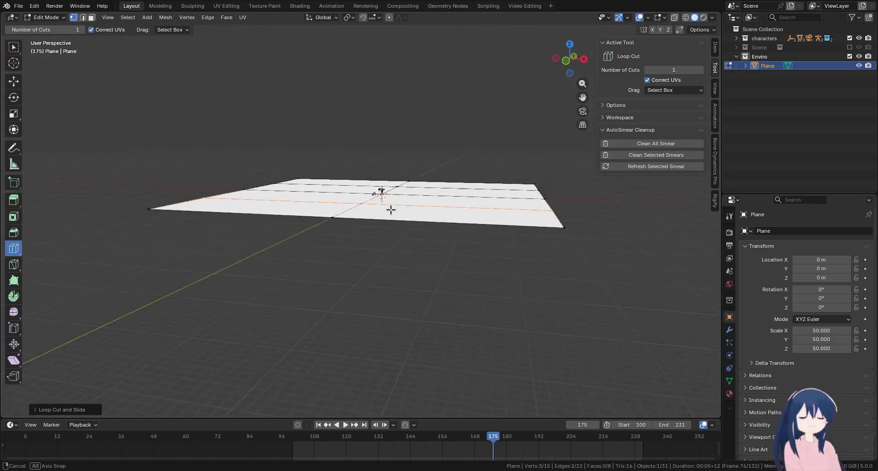
key("KP_7")
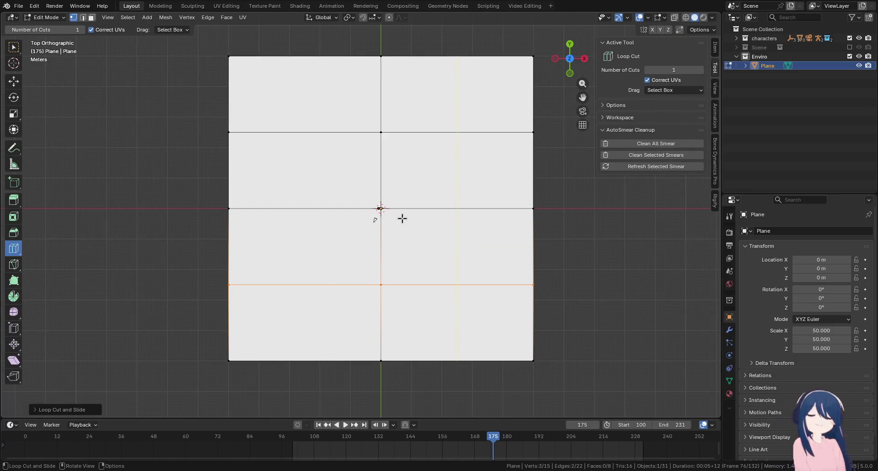
left_click(374, 263)
left_click(266, 171)
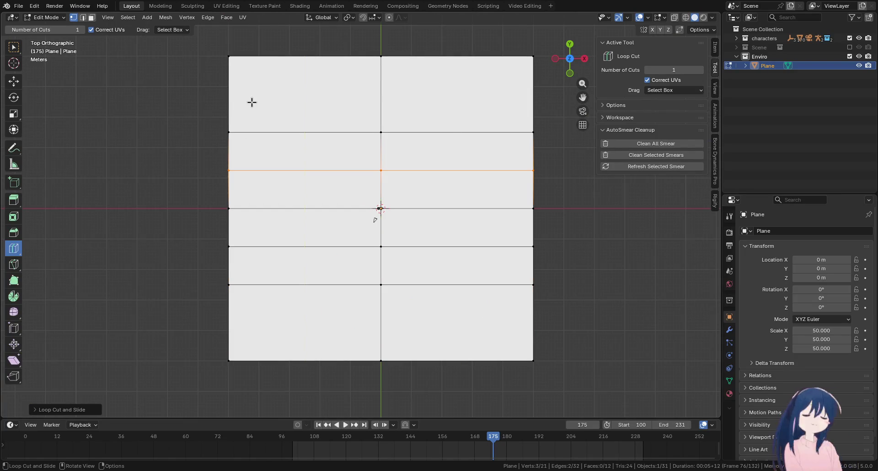
left_click(250, 90)
Add the remaining vertical loops and a last horizontal loop to complete the 8x8 grid
left_click(294, 358)
left_click(394, 359)
left_click(274, 353)
left_click(338, 354)
left_click(389, 355)
left_click(471, 356)
left_click(300, 339)
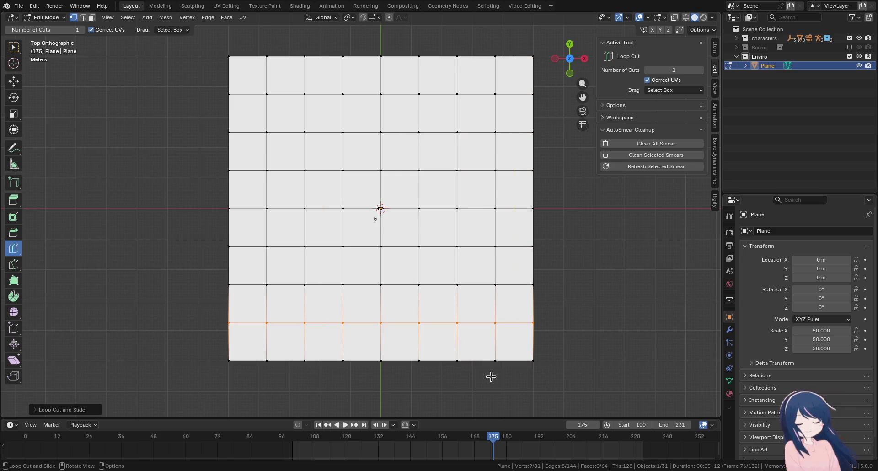
Select one grid vertex and place the 3D cursor on it with Cursor to Selected
mouse_move(402, 74)
left_mouse_down()
mouse_move(486, 254)
mouse_move(398, 270)
mouse_move(411, 209)
mouse_move(358, 220)
mouse_move(507, 286)
mouse_move(484, 263)
mouse_move(461, 261)
mouse_move(393, 268)
mouse_move(386, 286)
mouse_move(455, 284)
mouse_move(425, 191)
mouse_move(409, 196)
mouse_move(425, 234)
mouse_move(504, 233)
mouse_move(403, 245)
mouse_move(455, 194)
left_mouse_up()
scroll(455, 284, "down", 5)
scroll(455, 284, "down", 3)
scroll(494, 229, "down", 3)
key("KP_7")
scroll(455, 194, "up", 3)
left_click_drag(345, 306, 40, 12)
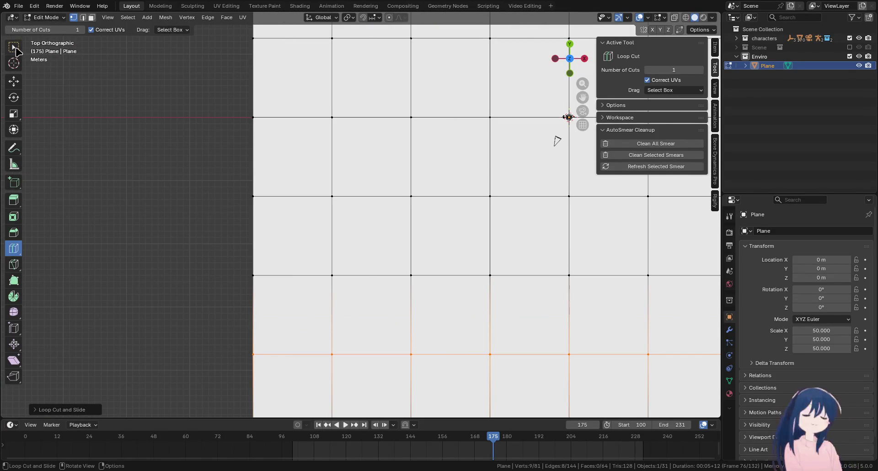
key("w")
scroll(343, 271, "down", 5)
left_click(365, 246)
key("shift+s")
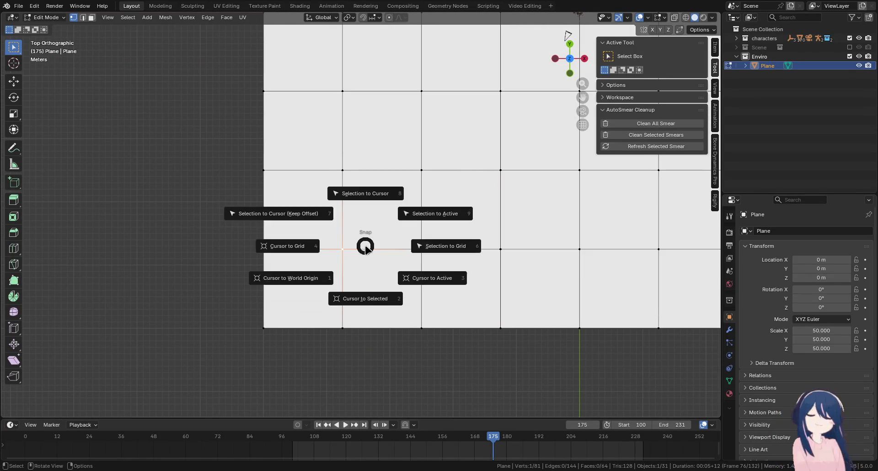
left_click(368, 211)
key("ctrl+z")
key("shift+s")
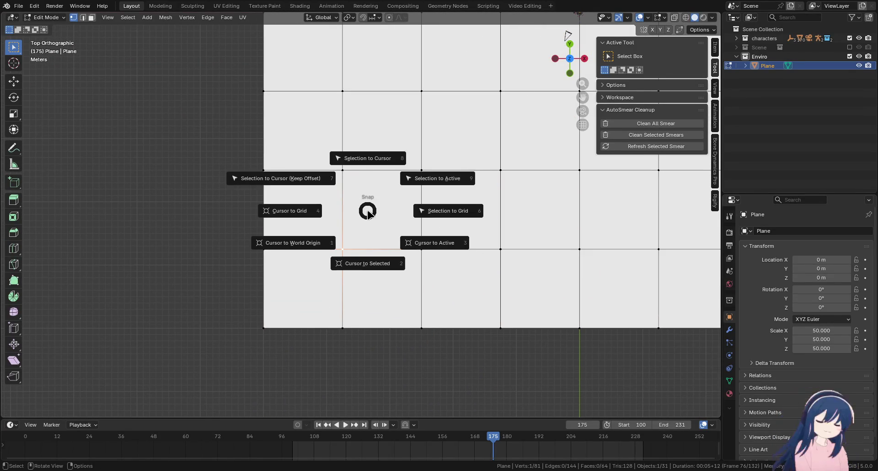
left_click(368, 258)
left_click_drag(391, 274, 376, 183)
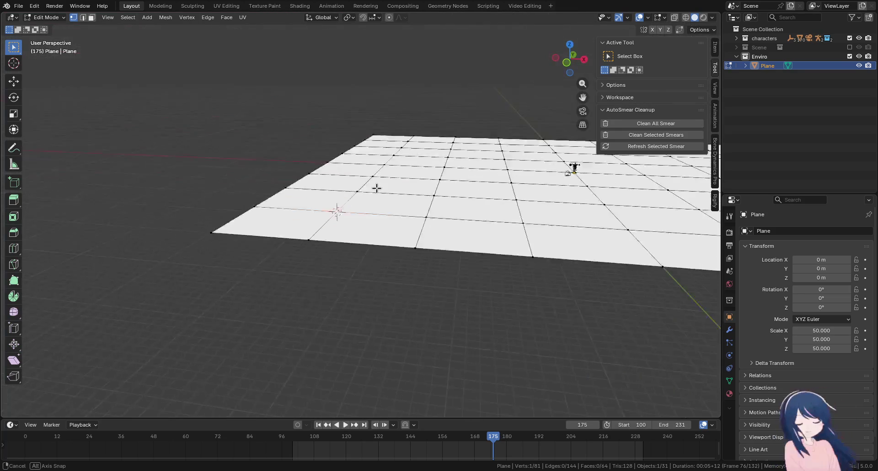
In Object Mode, add a Cylinder and snap it to the 3D cursor at the origin
left_click(51, 18)
key("shift+a")
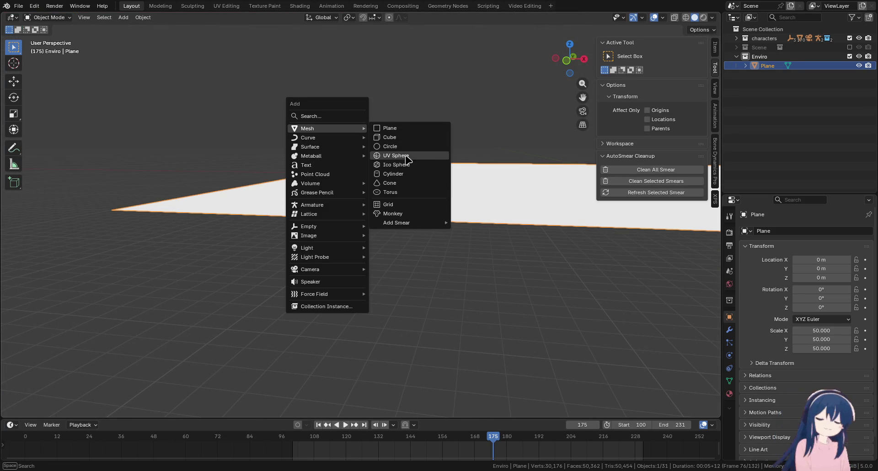
left_click(404, 173)
scroll(479, 237, "down", 2)
left_click_drag(479, 236, 420, 234)
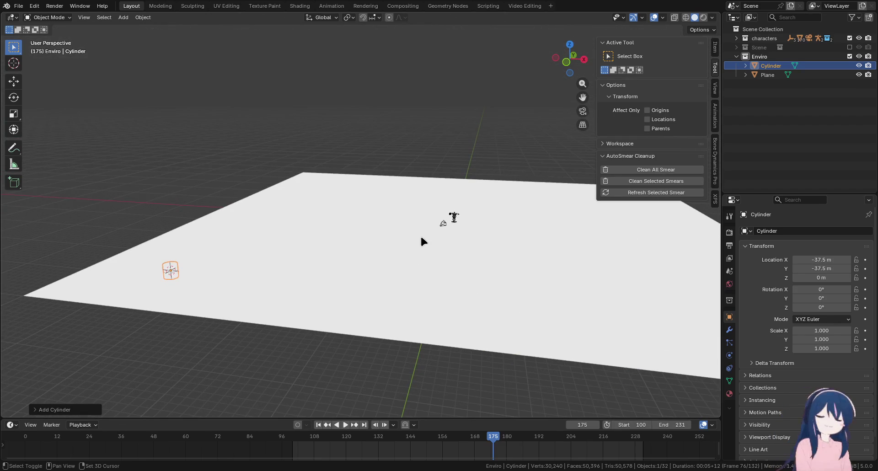
key("shift+s")
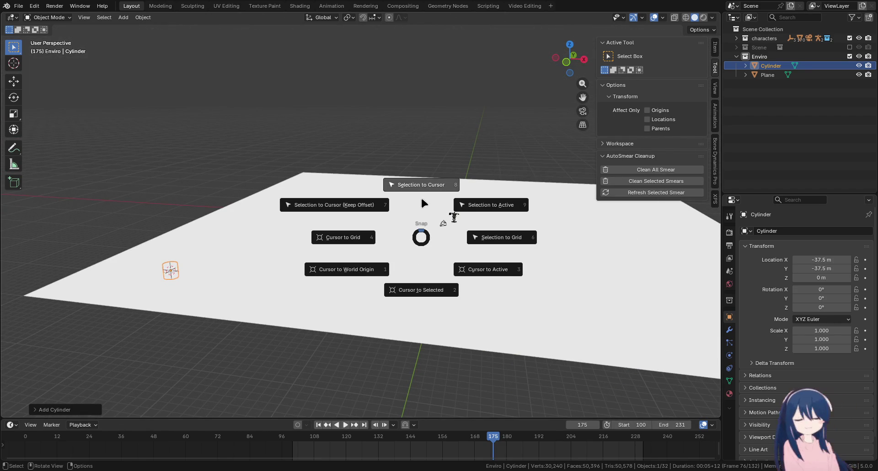
key("Escape")
key("shift+s")
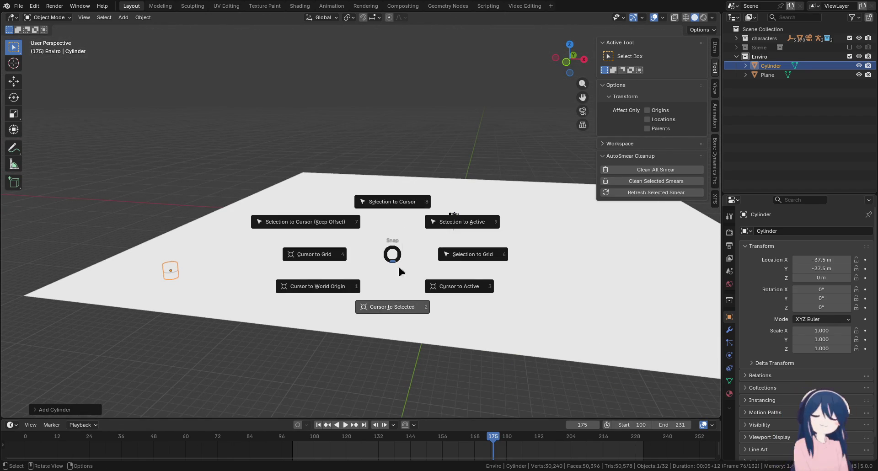
left_click(404, 206)
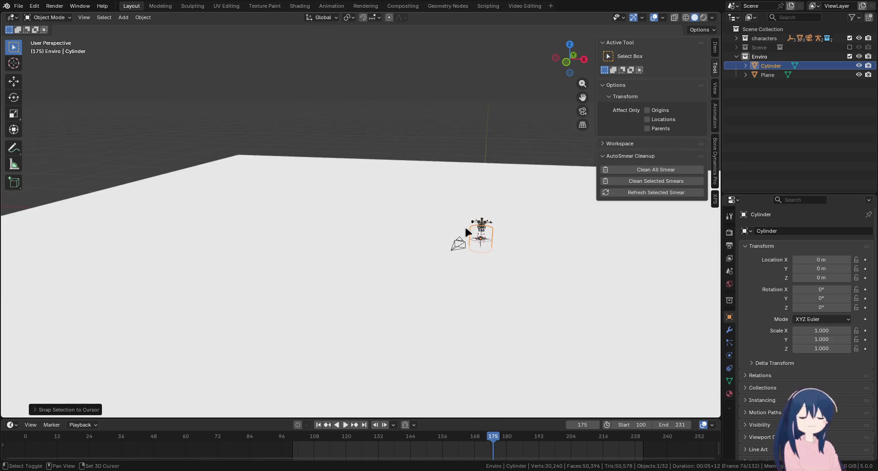
key("KP_Decimal")
scroll(357, 231, "down", 4)
Raise the cylinder along Z and stretch it vertically
key("g")
key("z")
left_click(343, 216)
key("s")
key("z")
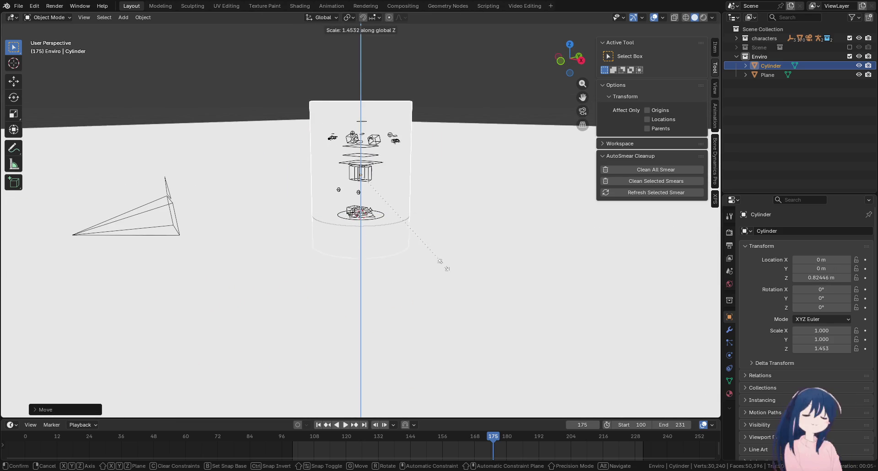
left_click(447, 318)
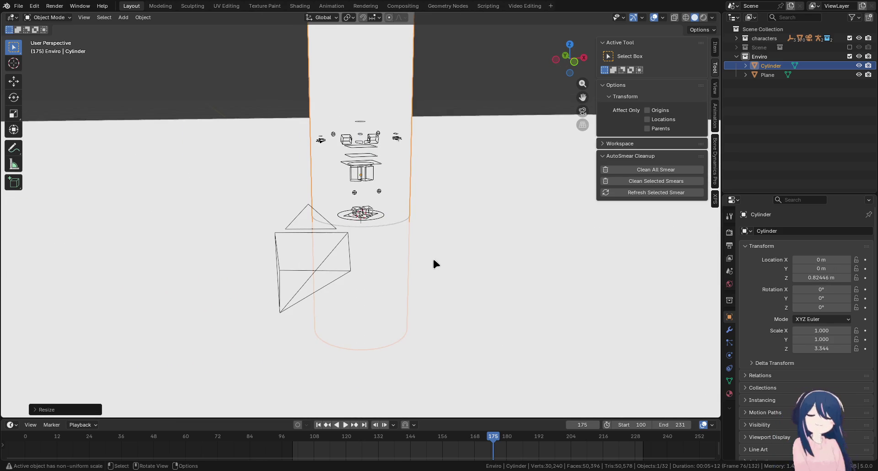
Move the cylinder to X 2.0691 m and raise it to Z 1.9266 m
key("g")
key("x")
left_click(439, 230)
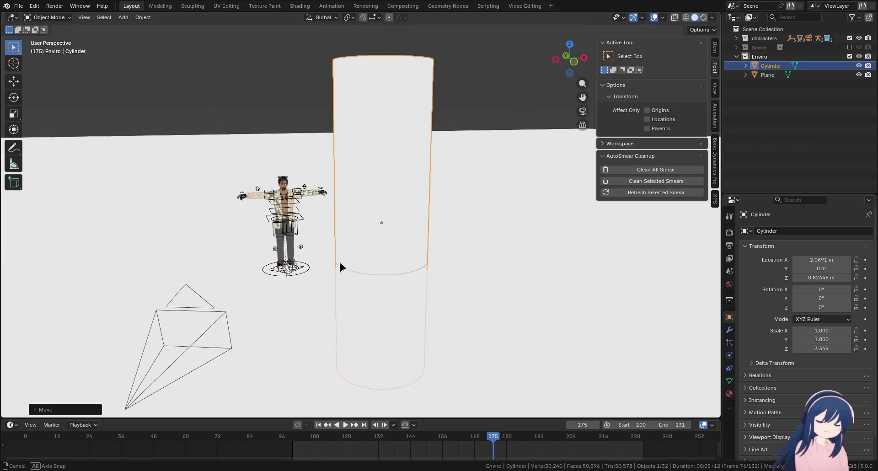
key("g")
key("z")
left_click(386, 273)
Make the cylinder taller, then slim it evenly to scale 0.835
key("s")
key("z")
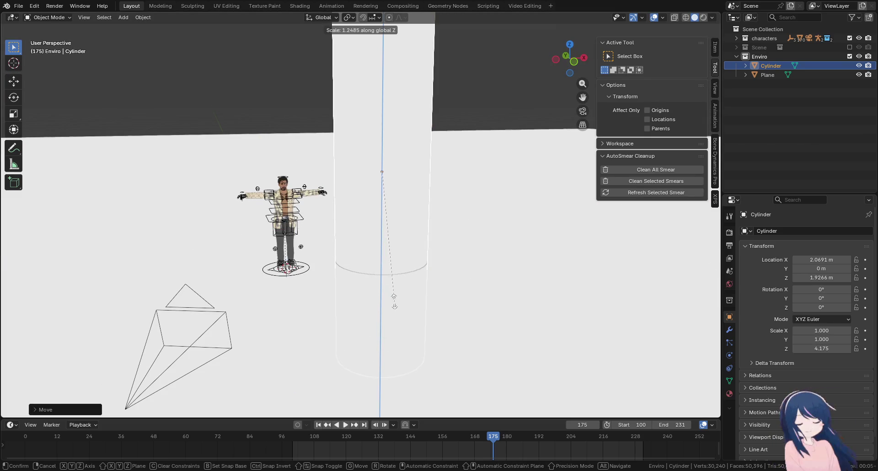
left_click(391, 287)
key("s")
left_click(442, 305)
key("s")
left_click(429, 290)
Reselect the cylinder and set its Z scale to 3.406
scroll(447, 259, "down", 8)
key("Tab")
key("Tab")
left_click(405, 255)
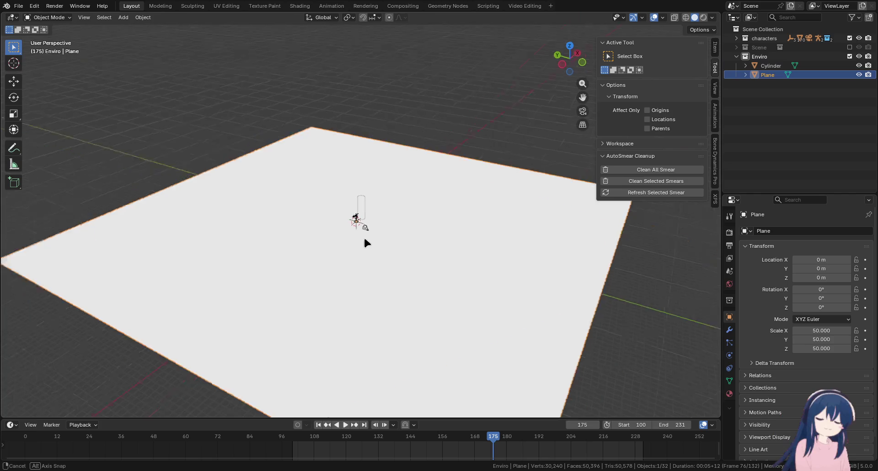
scroll(405, 255, "up", 5)
scroll(345, 230, "up", 3)
left_click(368, 194)
key("s")
key("z")
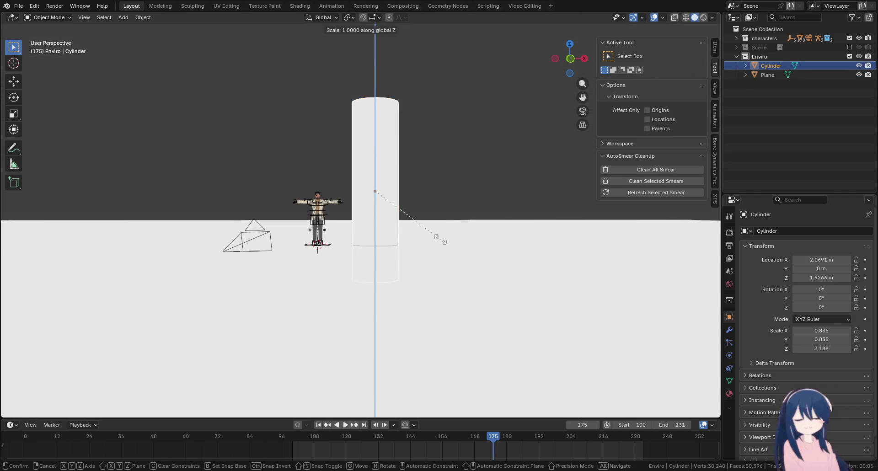
left_click(441, 242)
Shrink the cylinder evenly to 0.703 and rest it at Z 2.3232 m
key("g")
key("z")
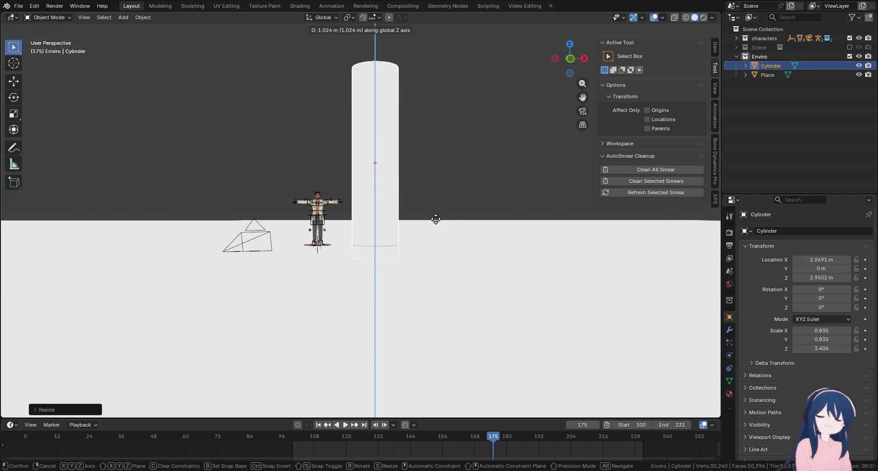
left_click(435, 223)
key("s")
left_click(464, 243)
key("g")
key("z")
left_click(447, 251)
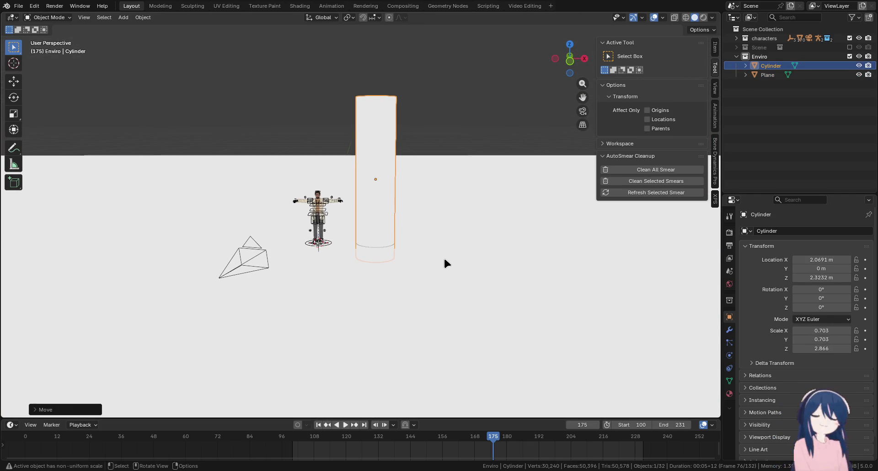
Give the cylinder final scale 0.865 × 0.865 × 2.916, with Layout showing again
key("s")
key("Escape")
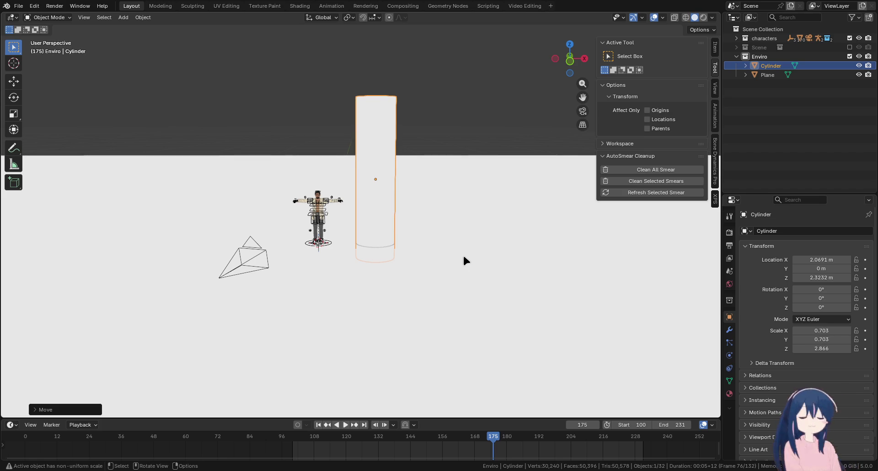
key("s")
left_click(491, 261)
key("s")
key("z")
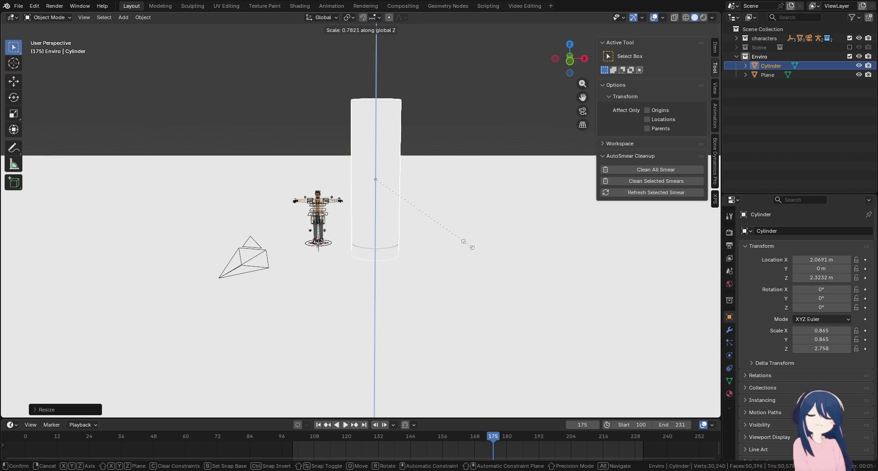
left_click(472, 251)
left_click(521, 6)
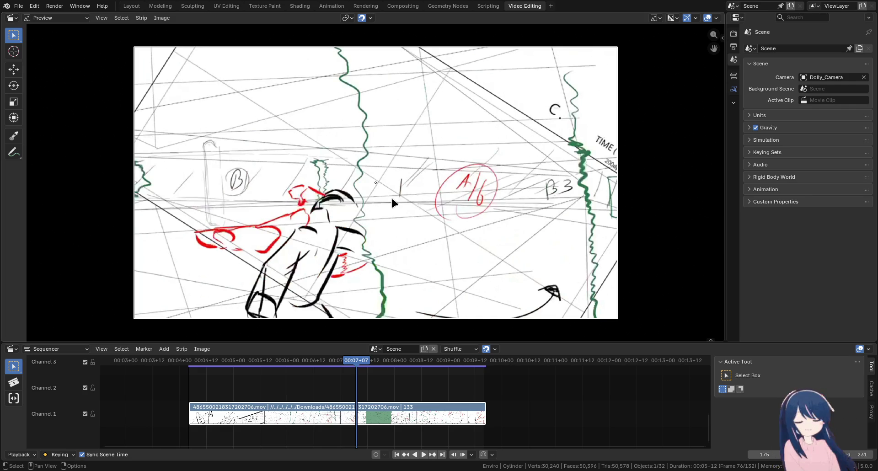
left_click(135, 9)
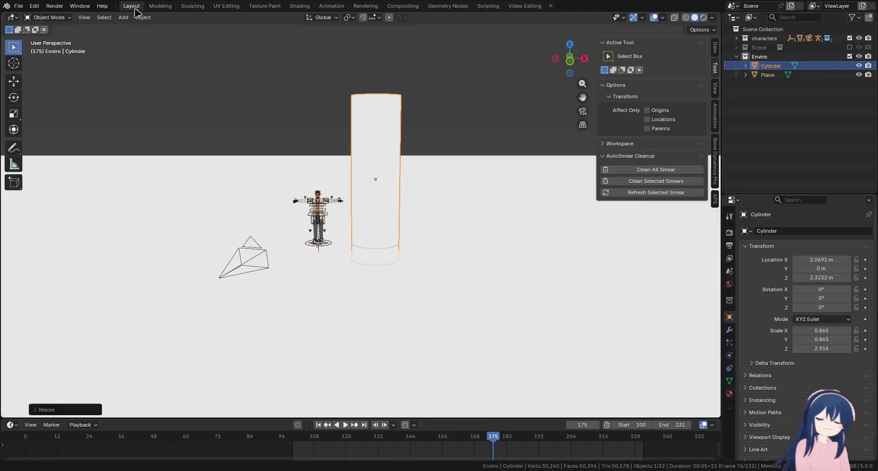
Loop-cut the pillar with Number of Cuts 10, then return to Object Mode
key("Tab")
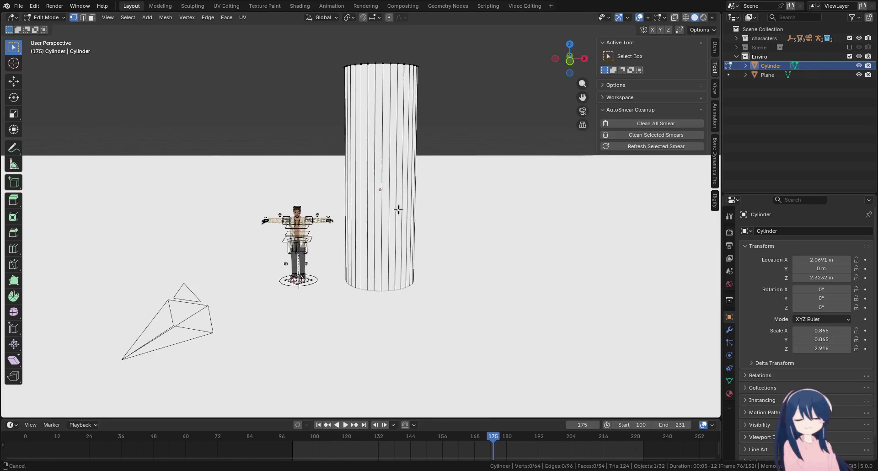
left_click(13, 248)
left_click(380, 200)
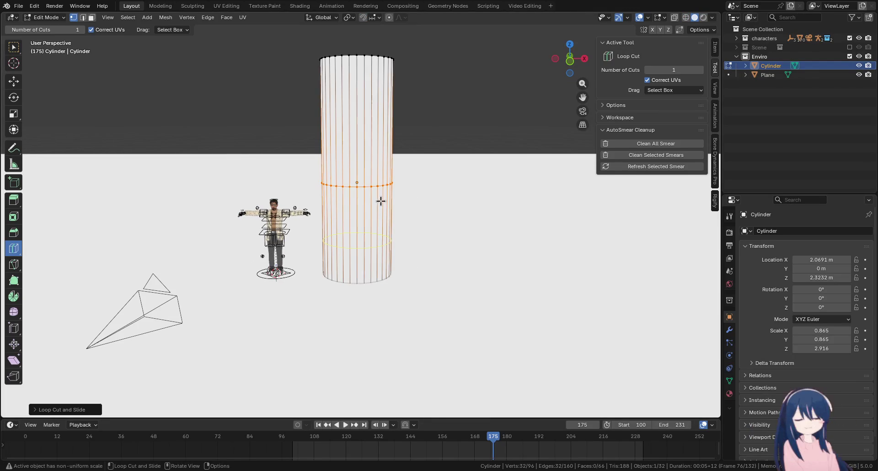
left_click(76, 409)
left_click(150, 327)
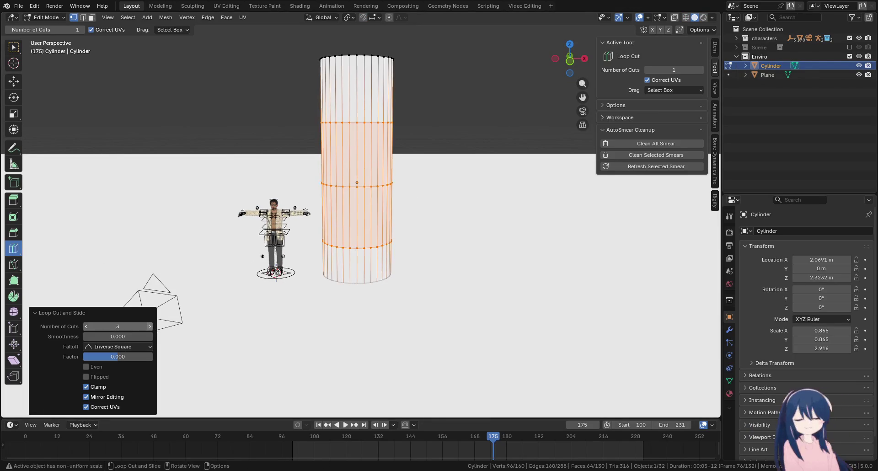
left_click(150, 327)
left_click(150, 327)
left_click(150, 326)
left_click(150, 327)
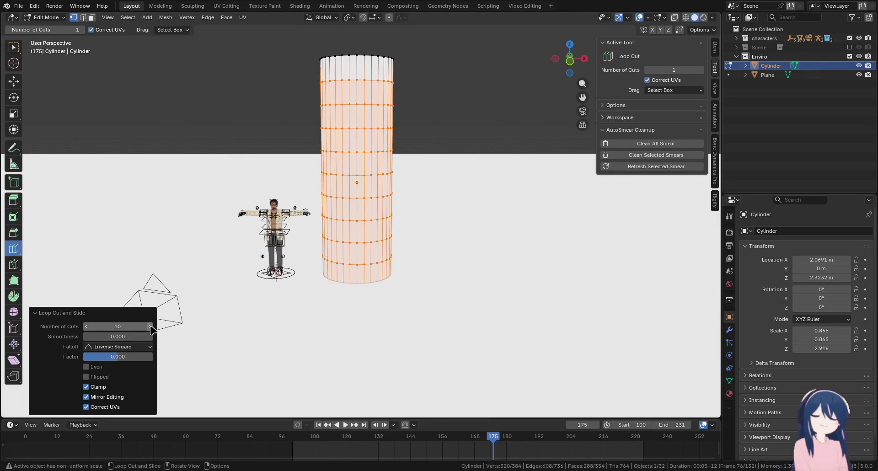
mouse_move(392, 252)
left_mouse_down()
mouse_move(308, 257)
mouse_move(323, 285)
mouse_move(396, 260)
left_mouse_up()
key("Tab")
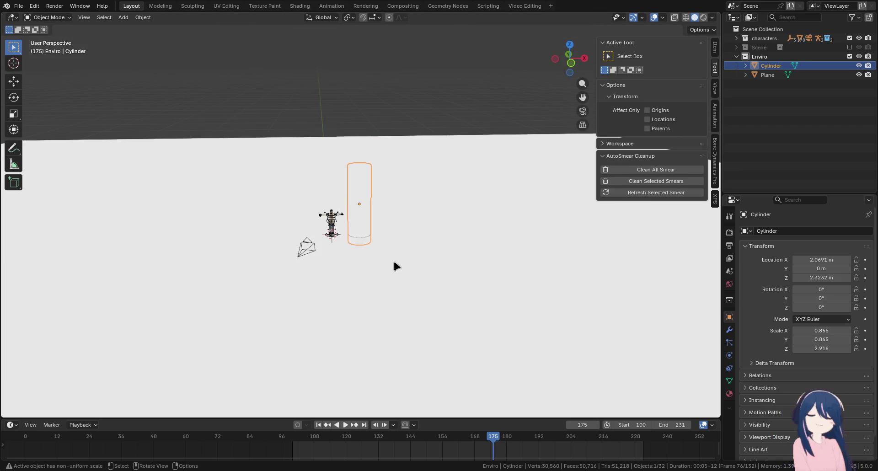
key("KP_7")
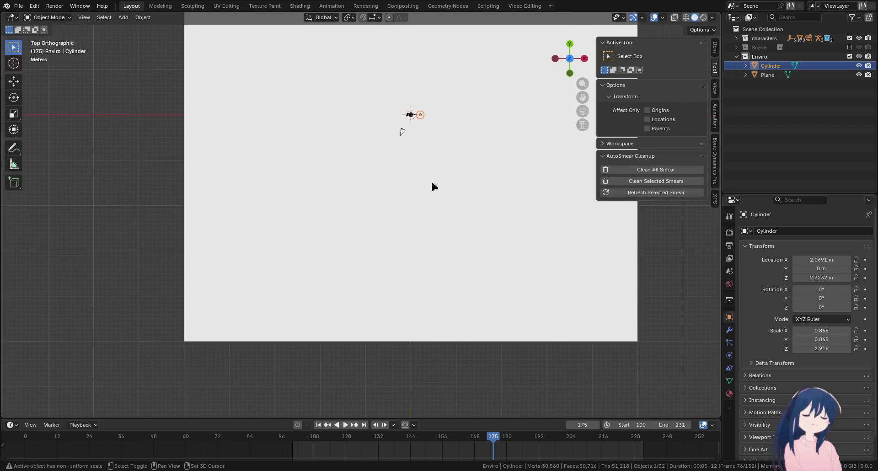
Select the ground plane and put it into Edit Mode
left_click(326, 259)
key("Tab")
scroll(325, 259, "up", 2)
left_click(290, 262)
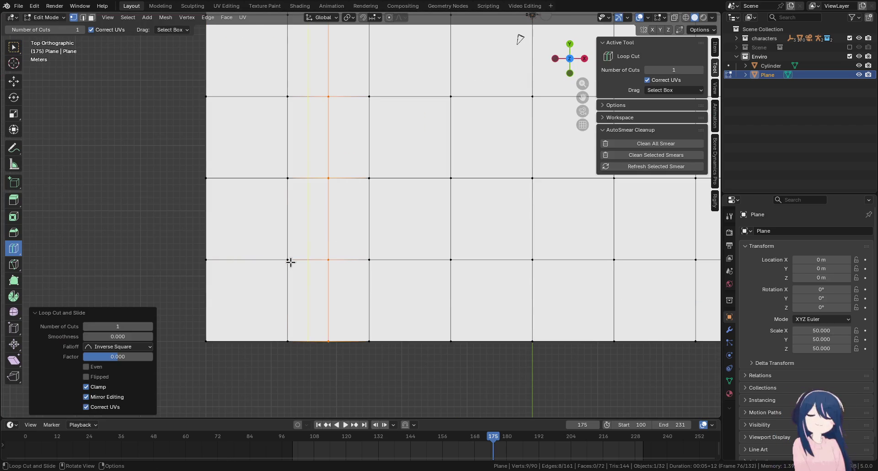
key("ctrl+z")
Snap the 3D cursor to a corner vertex of the plane
left_click(13, 47)
key("shift+s")
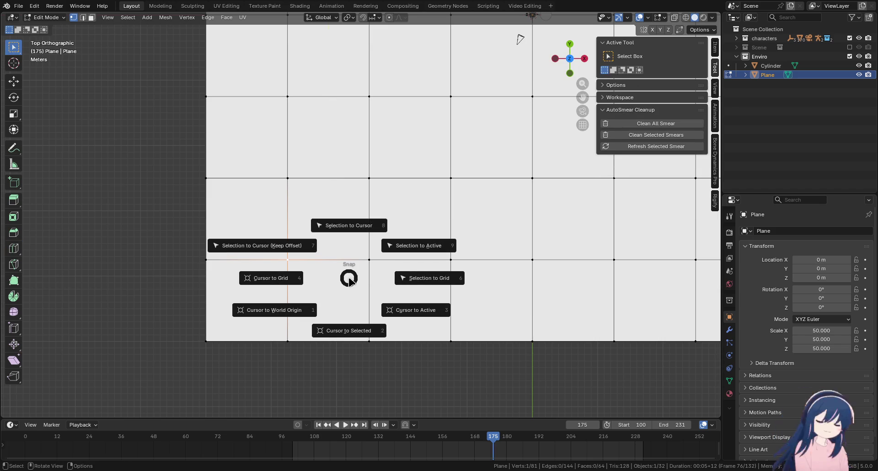
left_click(351, 255)
key("ctrl+z")
key("shift+s")
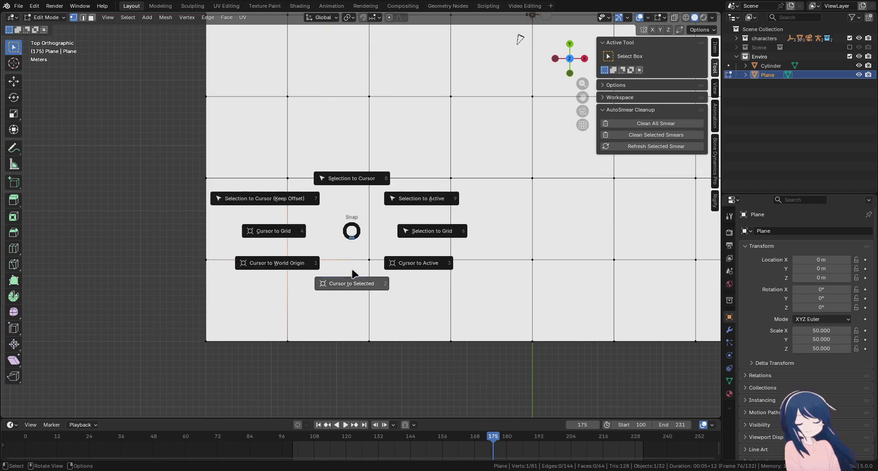
left_click(352, 268)
scroll(351, 268, "down", 1)
scroll(352, 269, "down", 1)
key("Tab")
Snap the cylinder onto the cursor at X −37.5 m, Y −37.5 m
left_click(447, 134)
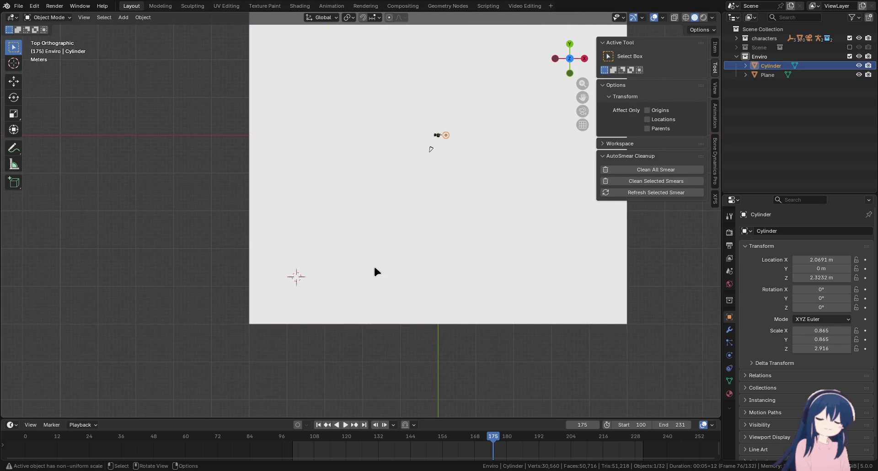
key("shift+s")
left_click(374, 222)
mouse_move(373, 250)
left_mouse_down()
mouse_move(344, 253)
mouse_move(361, 255)
left_mouse_up()
key("Tab")
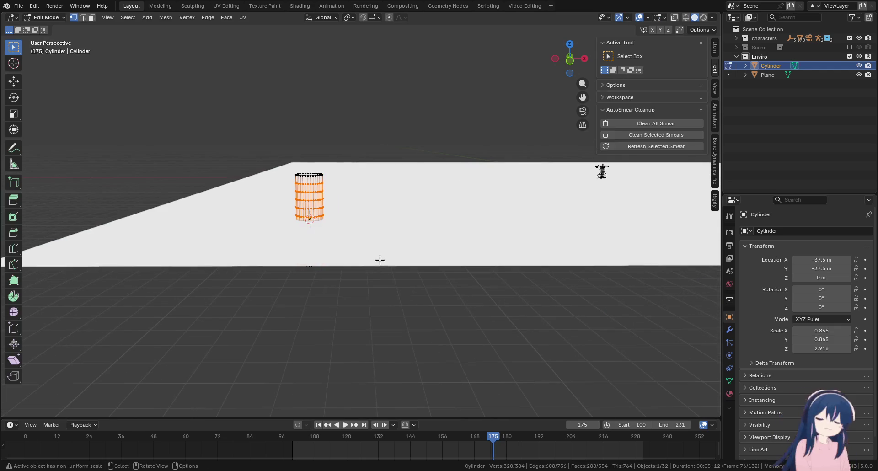
scroll(380, 259, "down", 1)
key("Tab")
Raise the cylinder along Z to 2.6783 m so it sits on the plane
key("g")
key("z")
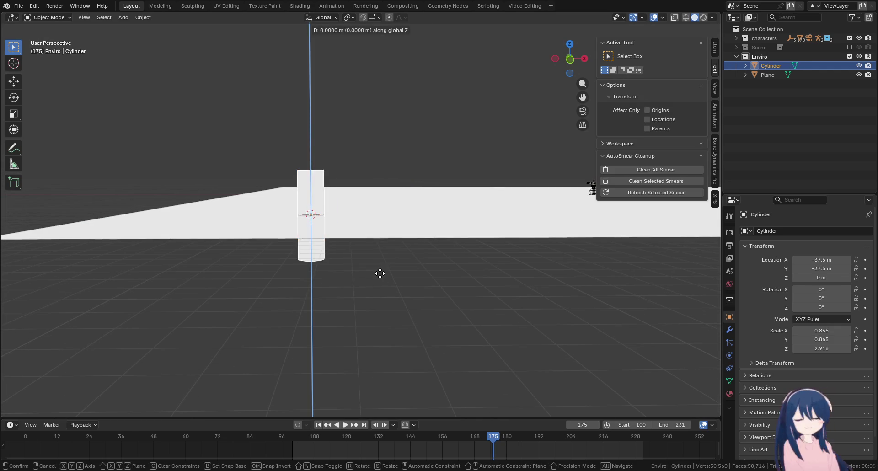
left_click(375, 171)
mouse_move(375, 171)
left_mouse_down()
mouse_move(371, 198)
mouse_move(376, 194)
left_mouse_up()
key("g")
key("z")
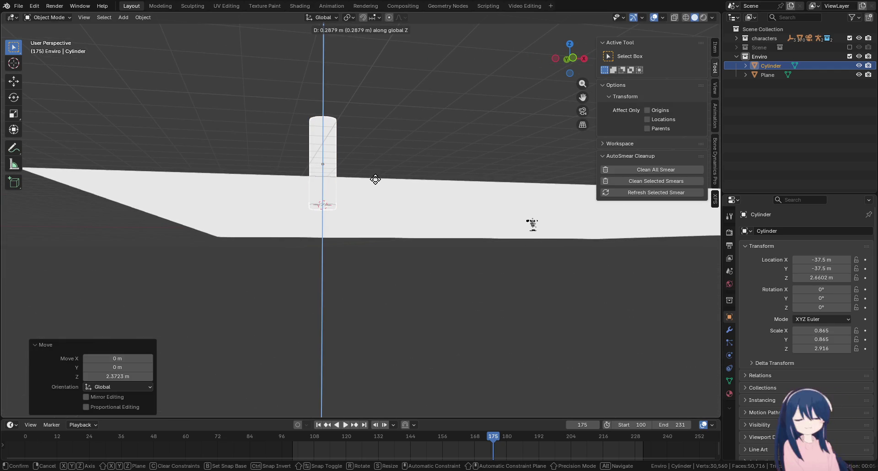
left_click(375, 181)
left_click(663, 18)
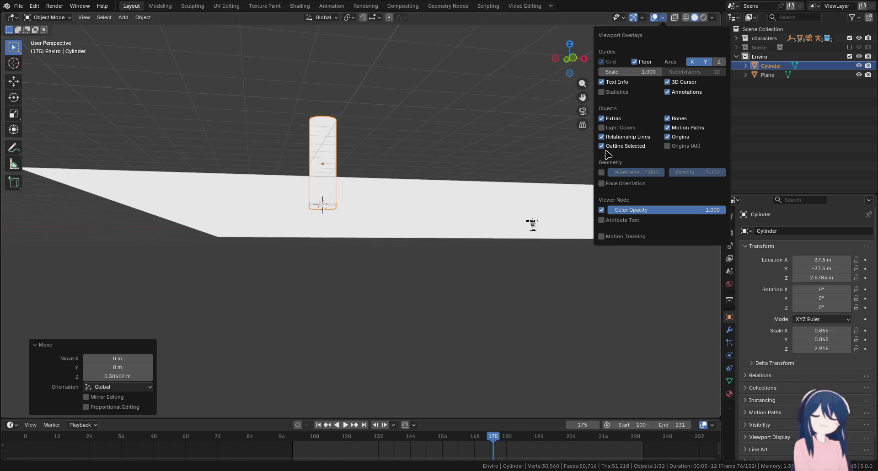
Enable the Wireframe overlay in the viewport
left_click(601, 172)
mouse_move(398, 247)
left_mouse_down()
mouse_move(386, 267)
mouse_move(639, 42)
left_mouse_up()
left_click(663, 18)
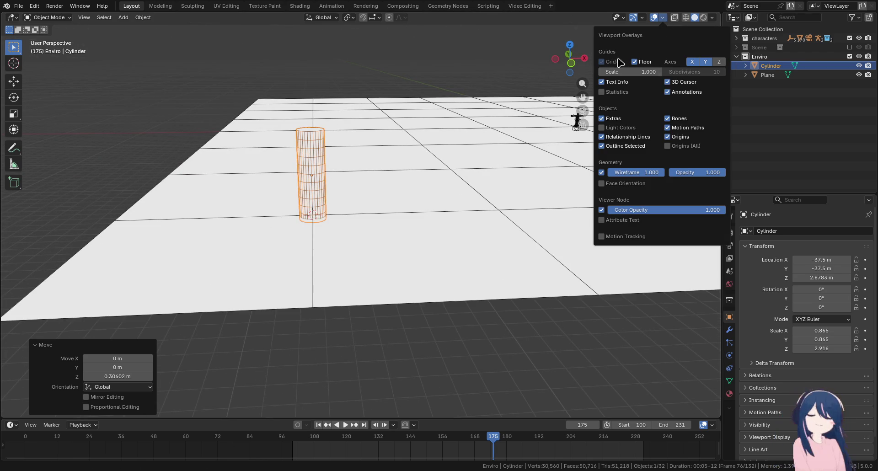
Set viewport lighting to MatCap and show the cylinder's Modifier Properties
left_click(712, 18)
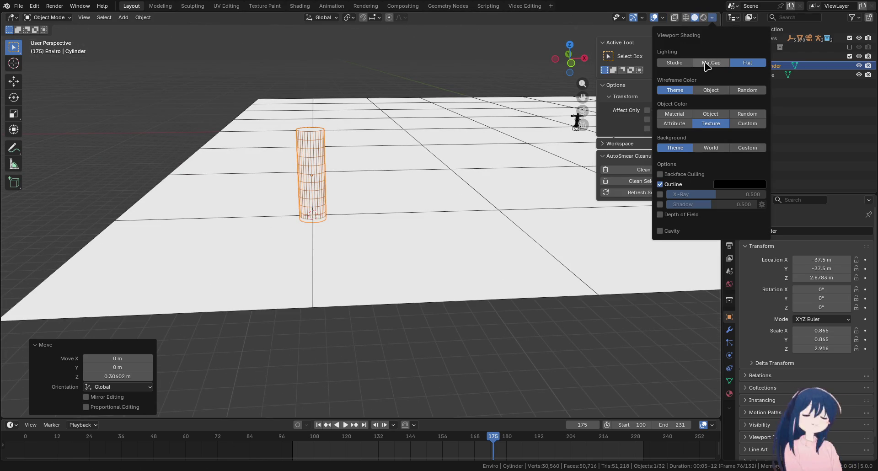
left_click(706, 63)
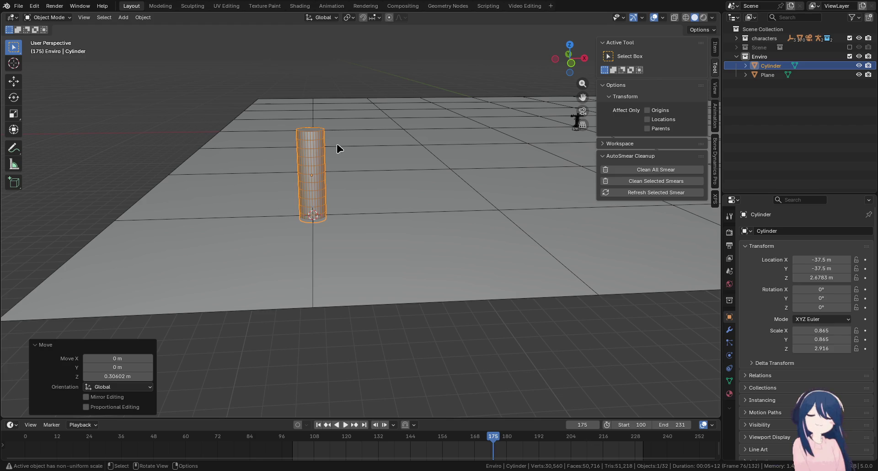
left_click(386, 132)
left_click(255, 164)
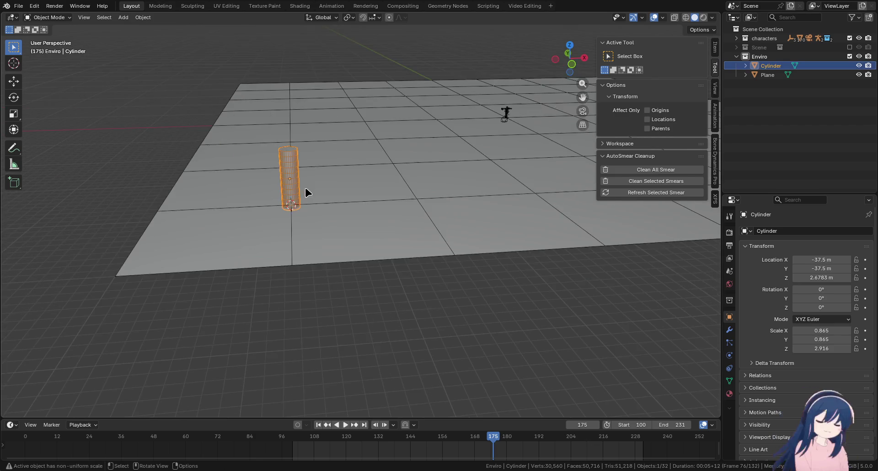
scroll(287, 173, "down", 3)
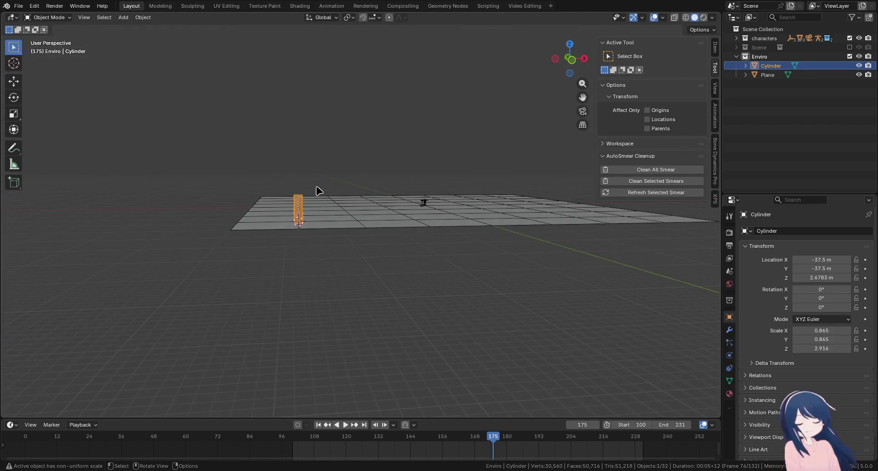
left_click_drag(318, 205, 575, 272)
left_click(729, 330)
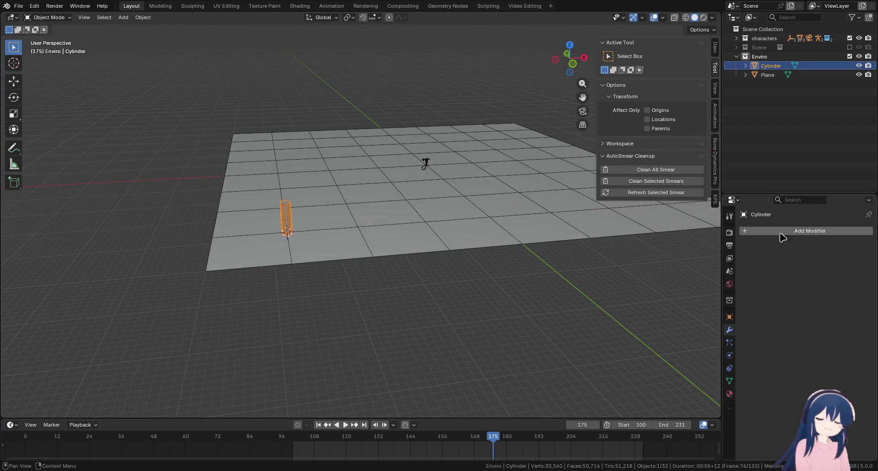
Add an Array modifier to the cylinder and spread its copies along X
left_click(776, 231)
type("a")
left_click(698, 248)
mouse_move(635, 255)
left_mouse_down()
mouse_move(353, 243)
mouse_move(246, 205)
left_mouse_up()
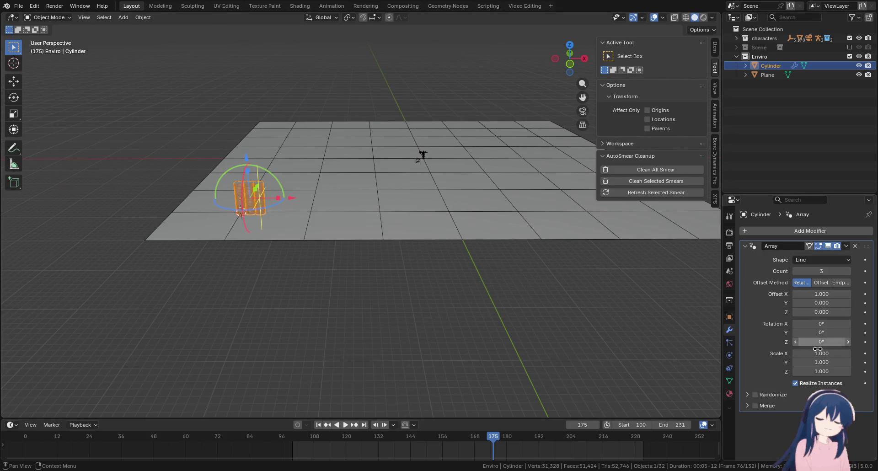
left_click_drag(814, 294, 875, 294)
scroll(390, 269, "up", 2)
scroll(245, 250, "up", 4)
scroll(355, 254, "up", 3)
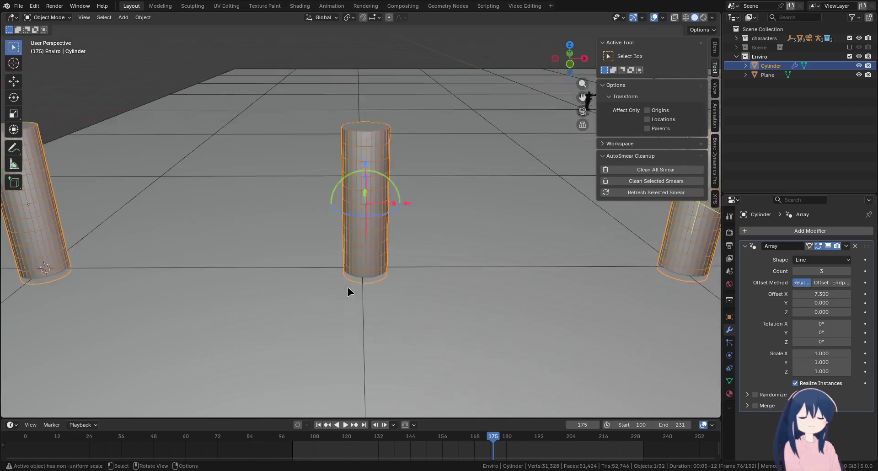
left_click_drag(349, 295, 349, 269)
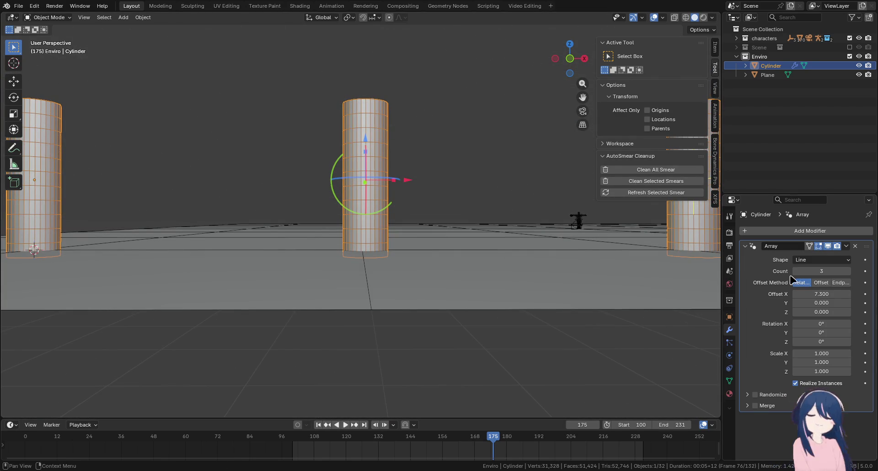
Set the Array Relative Offset X to 7.230, then select the ground plane
left_click(831, 296)
type("7")
key("Return")
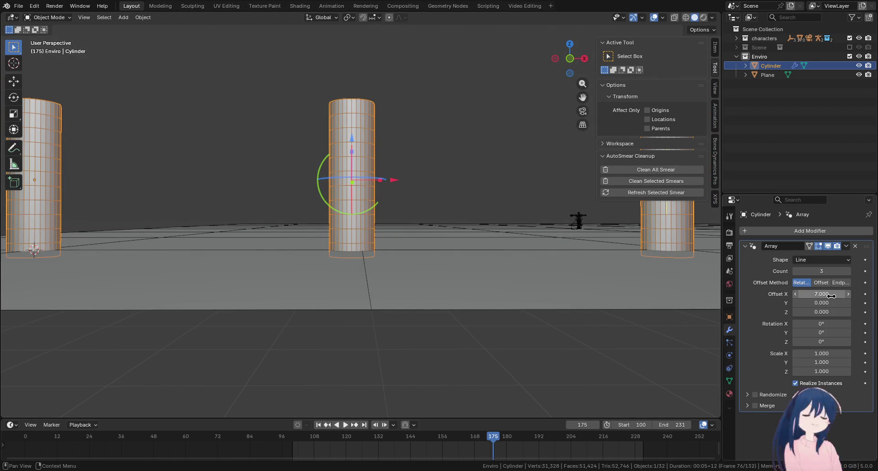
left_click_drag(831, 296, 844, 296)
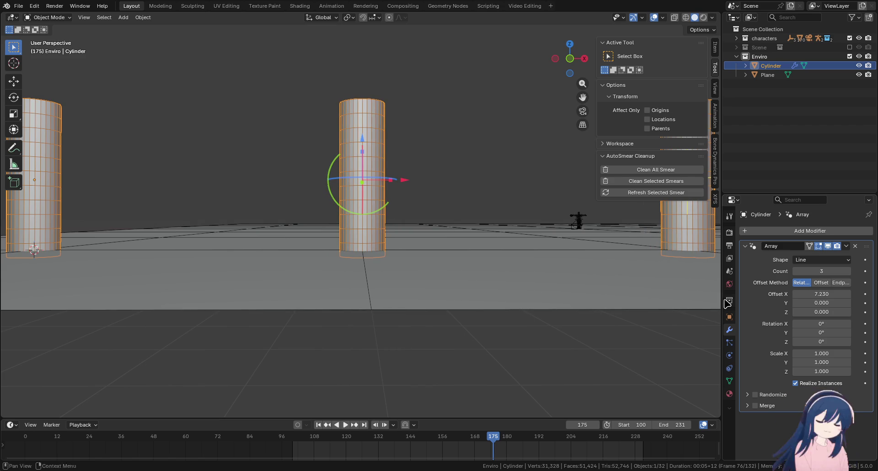
scroll(334, 304, "up", 1)
scroll(333, 309, "up", 2)
scroll(332, 312, "up", 2)
left_click_drag(333, 314, 285, 316)
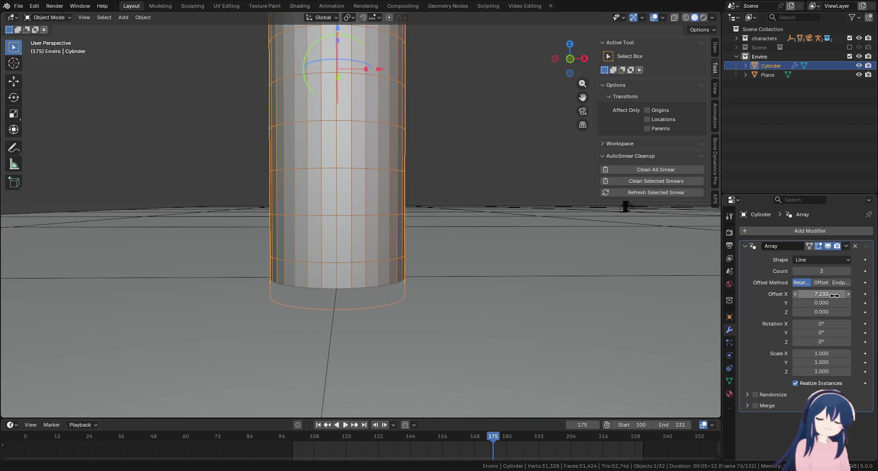
left_click_drag(839, 294, 839, 294)
mouse_move(408, 299)
left_mouse_down()
mouse_move(247, 286)
mouse_move(402, 249)
mouse_move(333, 287)
mouse_move(405, 260)
left_mouse_up()
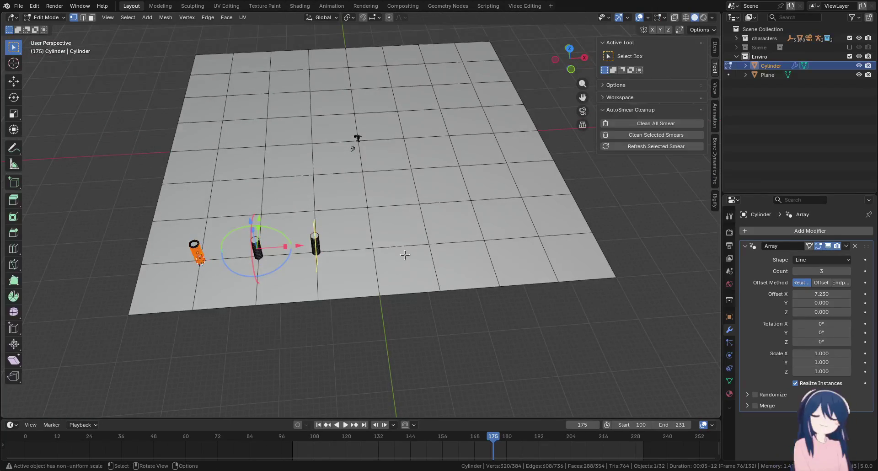
left_click(526, 205)
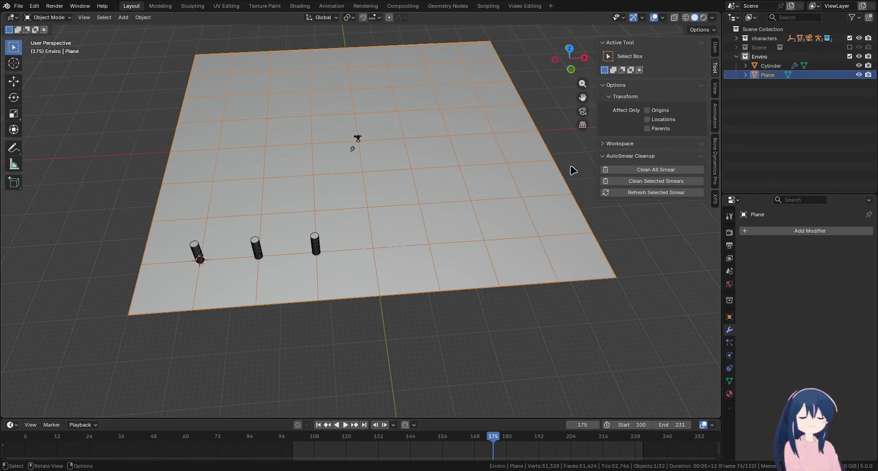
Set the plane's Scale X to 50/9 (5.556) in the sidebar Item panel
left_click(709, 49)
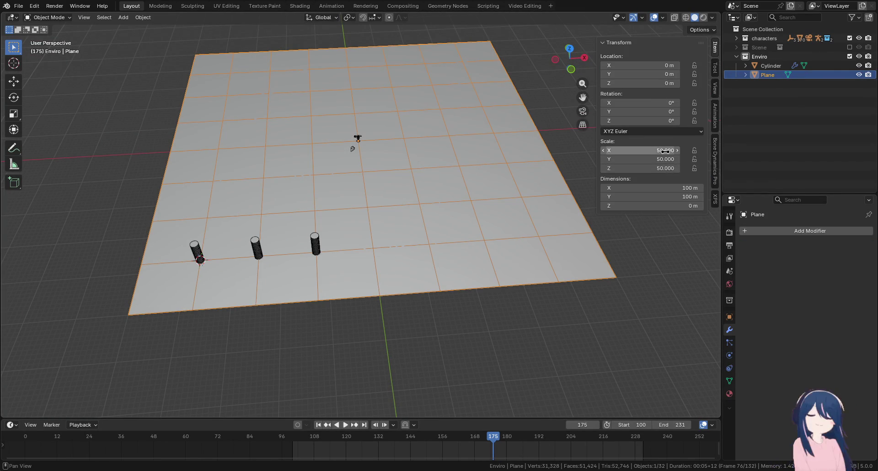
mouse_move(557, 247)
left_mouse_down()
mouse_move(338, 280)
mouse_move(398, 281)
left_mouse_up()
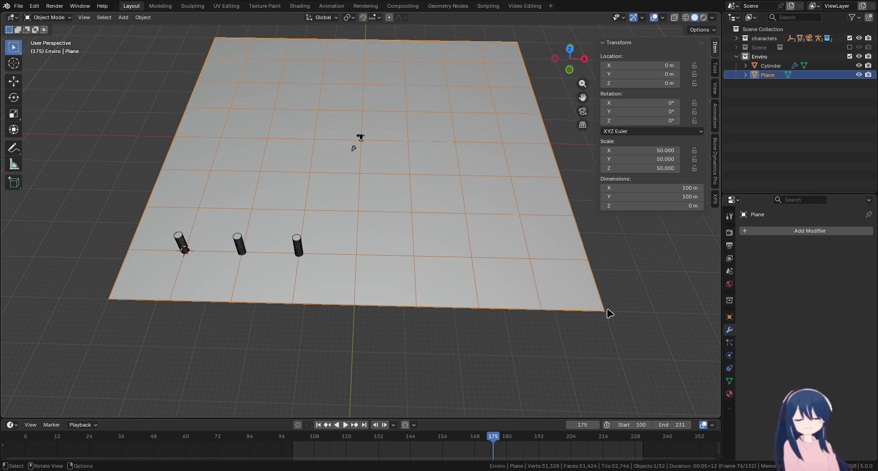
left_click(652, 150)
type("/9")
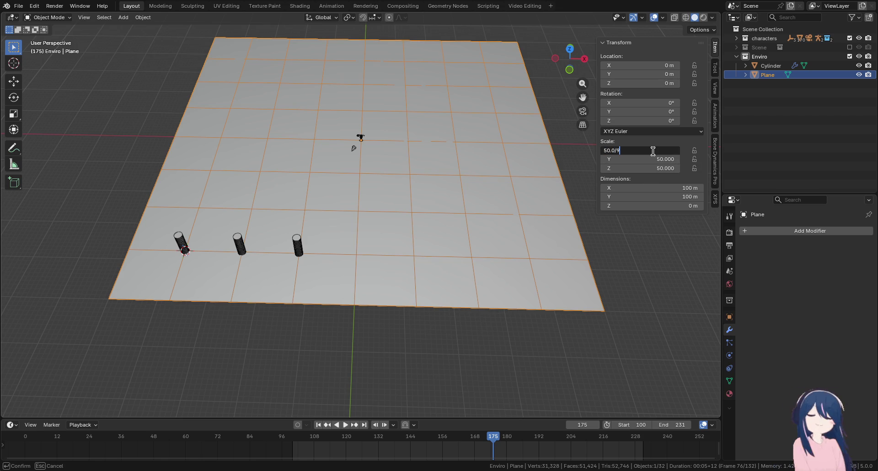
key("Return")
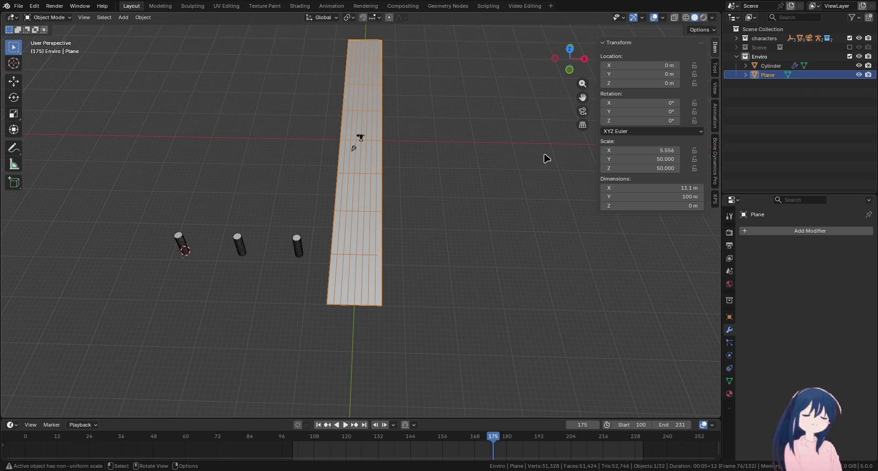